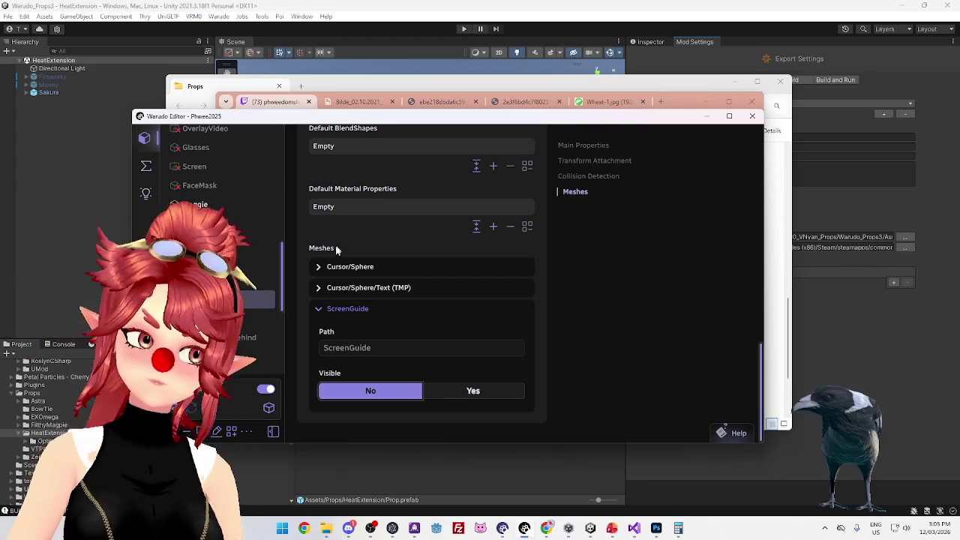
# Select the Sakura prop in Warudo's asset list to show its Main Properties
pyautogui.click(237, 286)
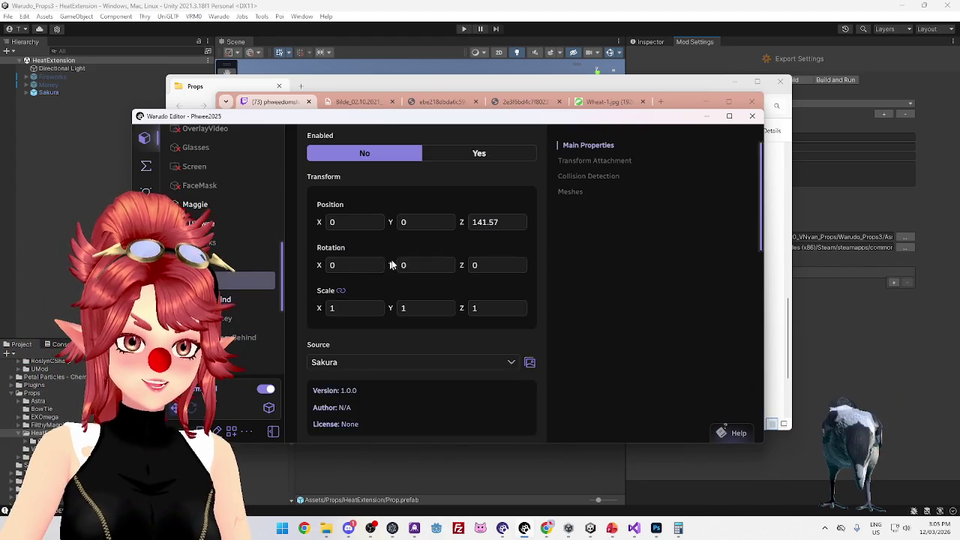
# Set the Sakura prop's Enabled to Yes and its ScreenGuide mesh Visible to No
pyautogui.click(450, 202)
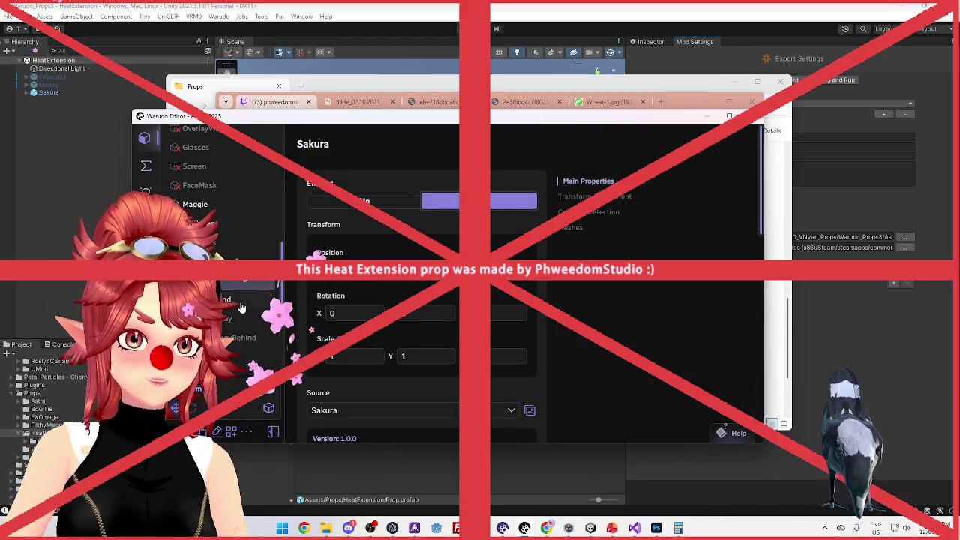
pyautogui.scroll(-5, 396, 238)
pyautogui.scroll(5, 395, 237)
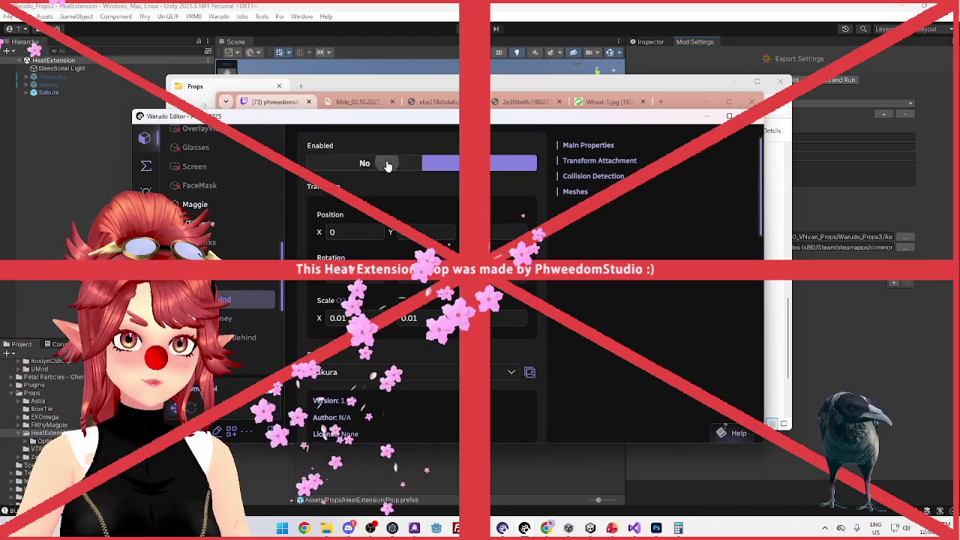
pyautogui.scroll(-5, 396, 300)
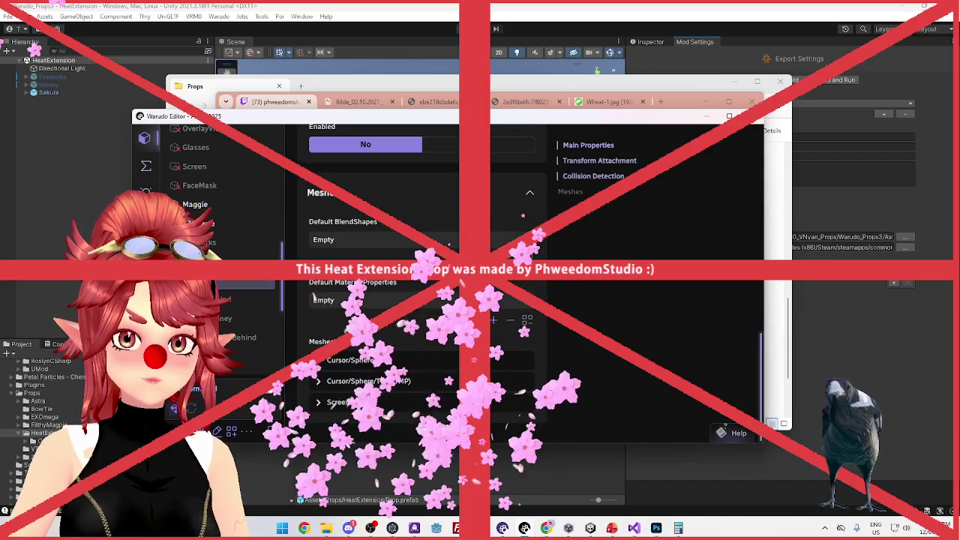
pyautogui.click(345, 402)
pyautogui.scroll(-2, 345, 405)
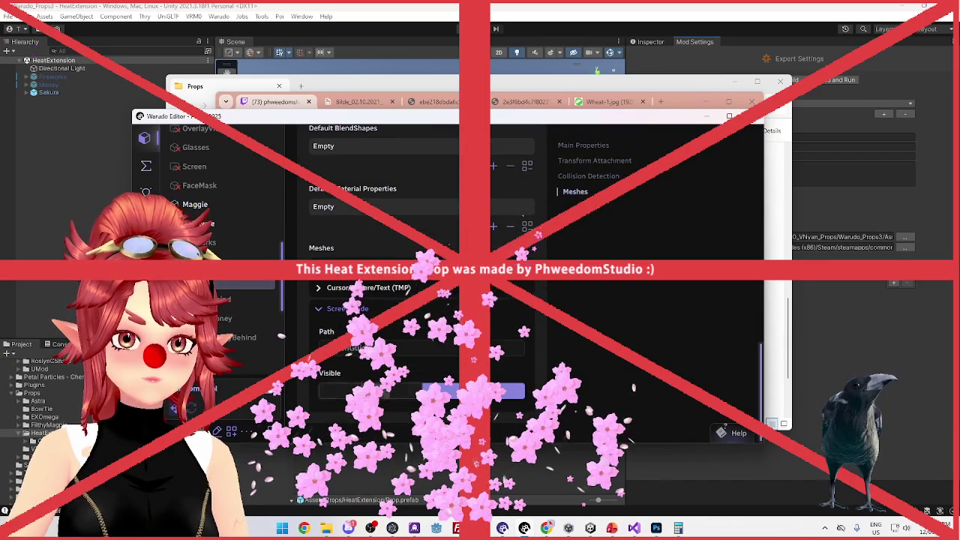
pyautogui.click(382, 391)
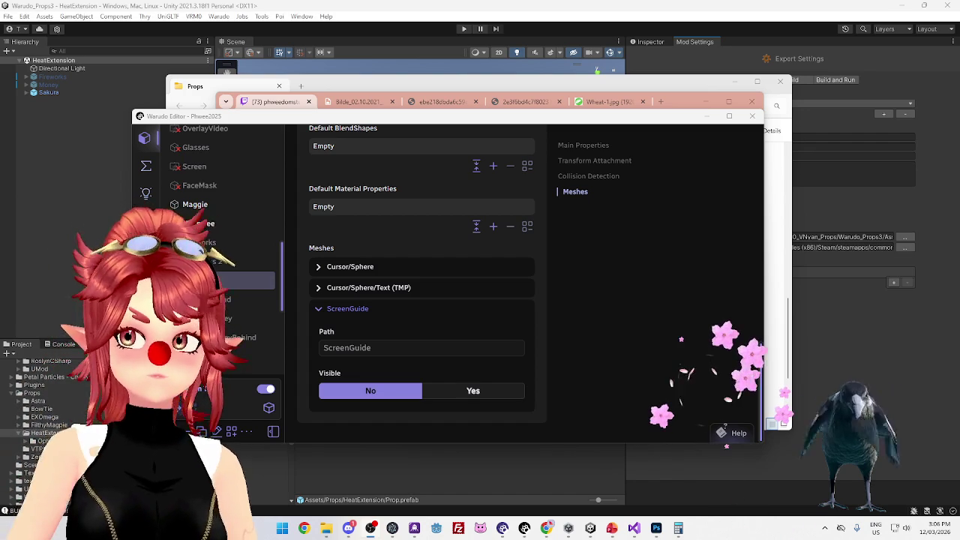
# Move the Warudo editor window up and scroll through the Sakura prop's settings
pyautogui.moveTo(568, 123)
pyautogui.mouseDown()
pyautogui.moveTo(568, 102)
pyautogui.moveTo(587, 101)
pyautogui.mouseUp()
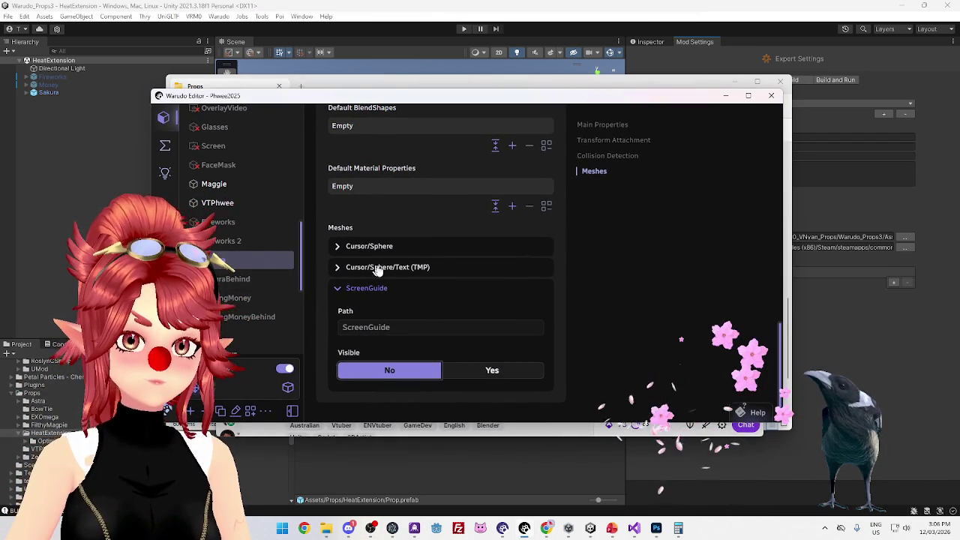
pyautogui.scroll(2, 415, 256)
pyautogui.scroll(10, 414, 256)
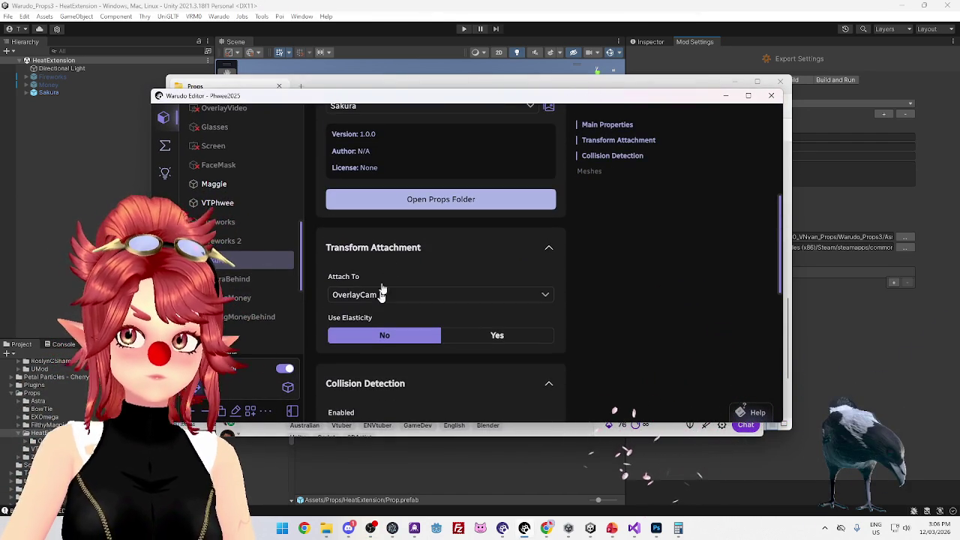
pyautogui.scroll(-10, 463, 271)
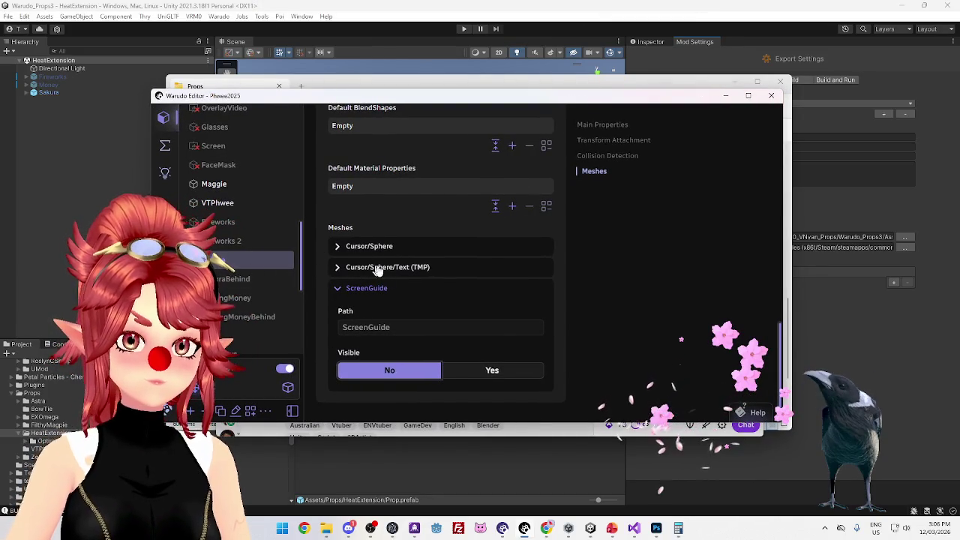
pyautogui.scroll(2, 414, 256)
pyautogui.scroll(12, 414, 256)
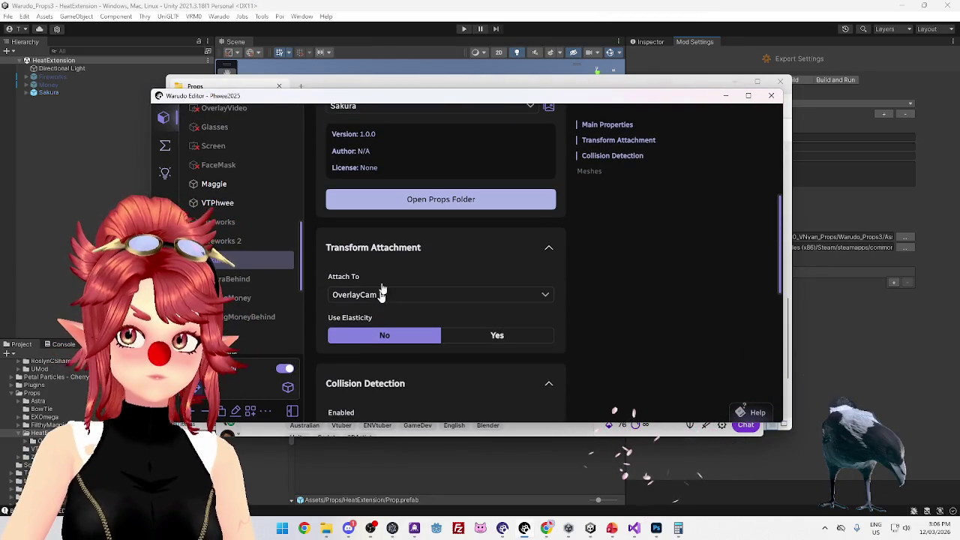
pyautogui.scroll(-5, 463, 270)
pyautogui.scroll(6, 460, 278)
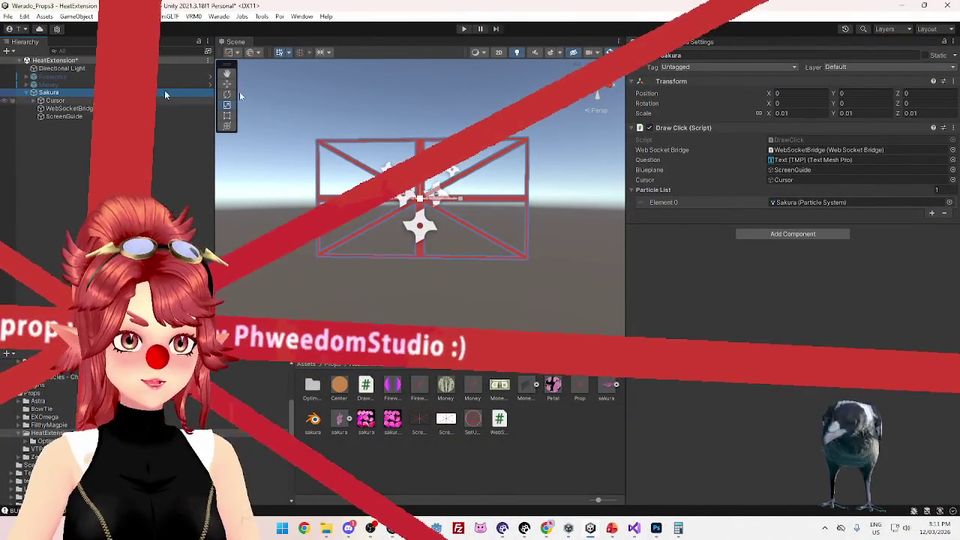
# Set the Sakura object's Scale to 1 on all axes
pyautogui.click(799, 114)
pyautogui.write('1')
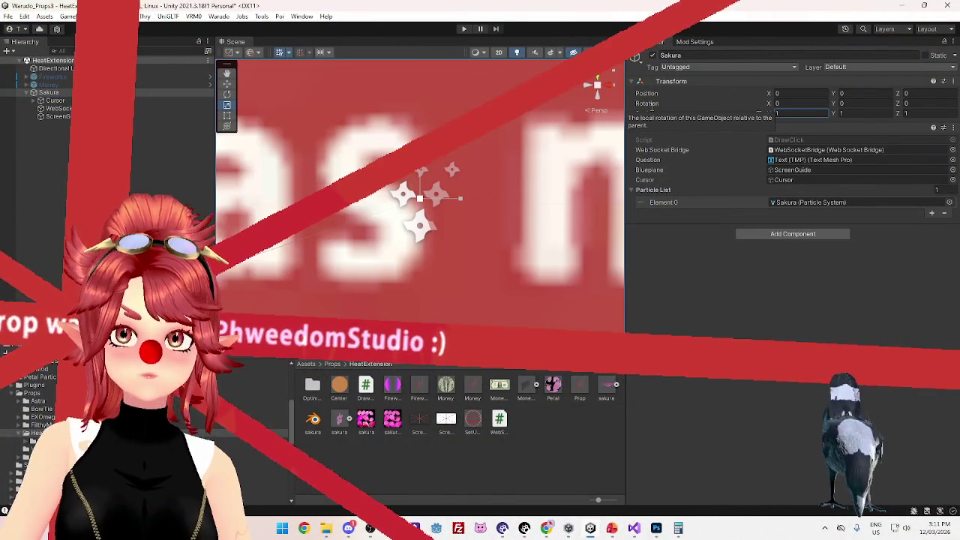
pyautogui.scroll(-10, 451, 269)
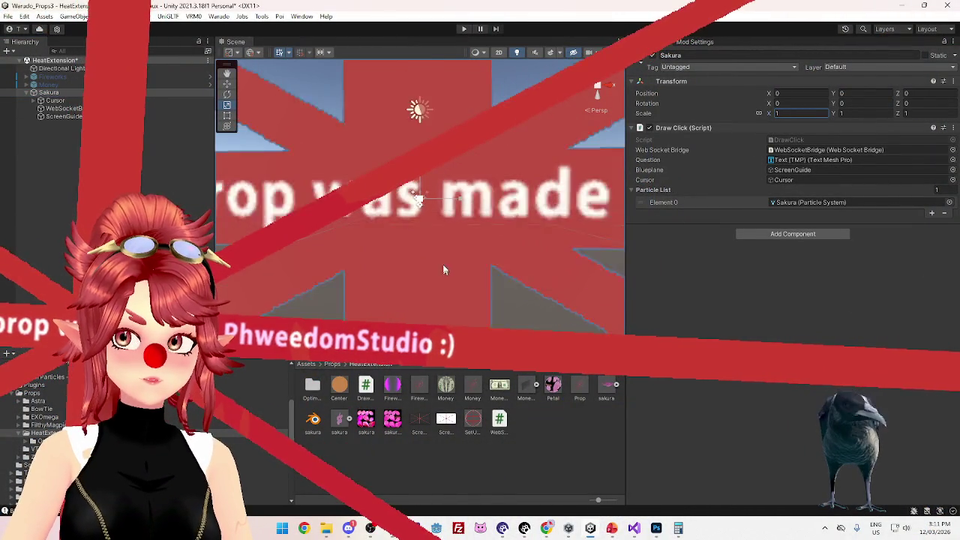
pyautogui.scroll(-3, 452, 264)
# Shrink the ScreenGuide plane to scale 0.16 by 0.09, then reselect Sakura
pyautogui.click(63, 116)
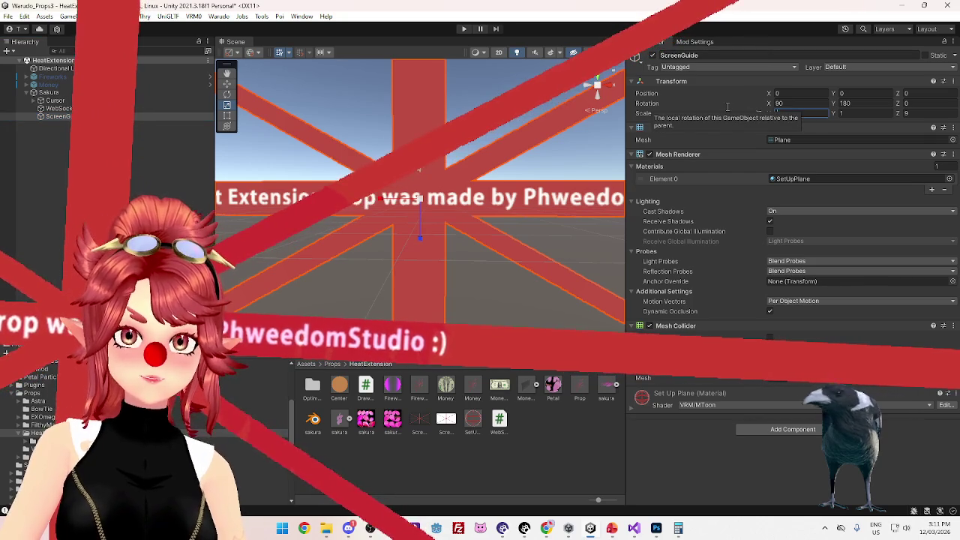
pyautogui.write('0.18')
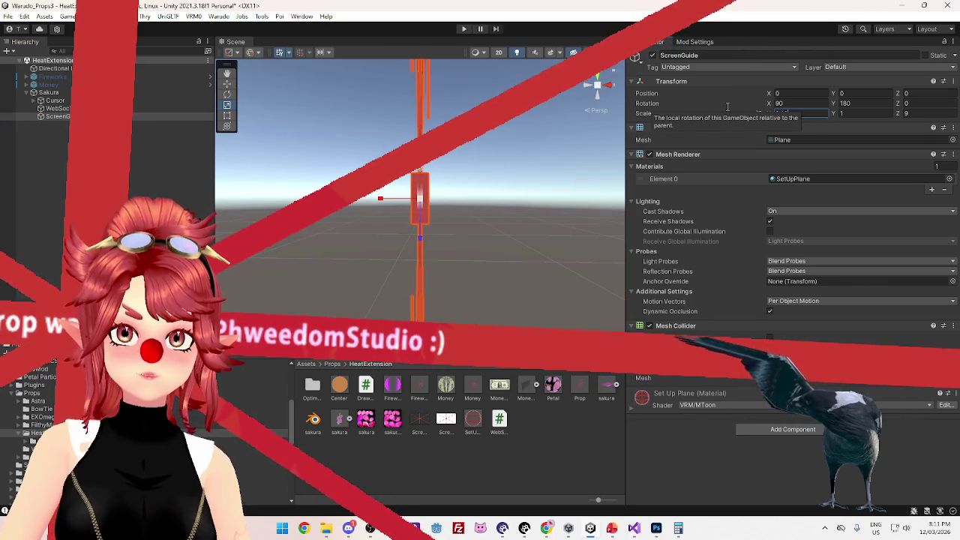
pyautogui.write('0')
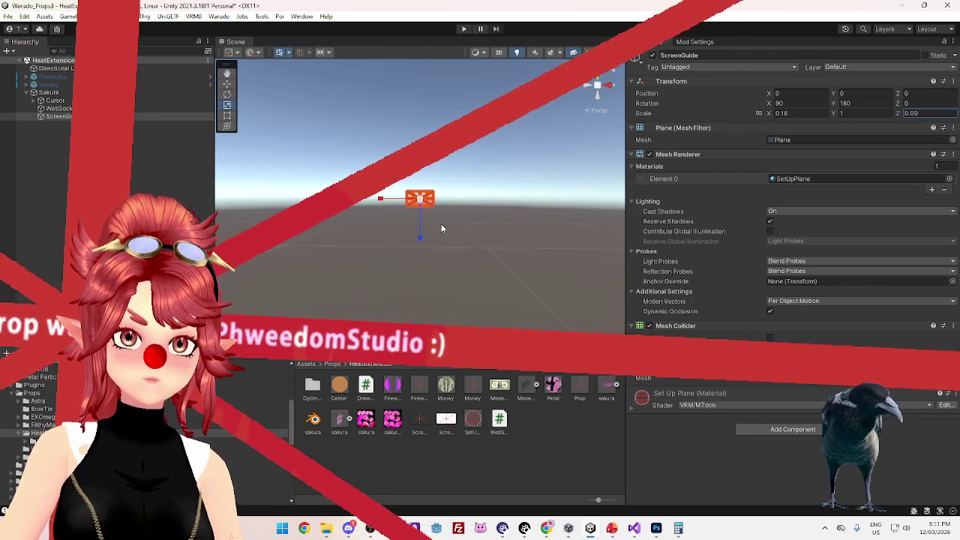
pyautogui.scroll(5, 424, 234)
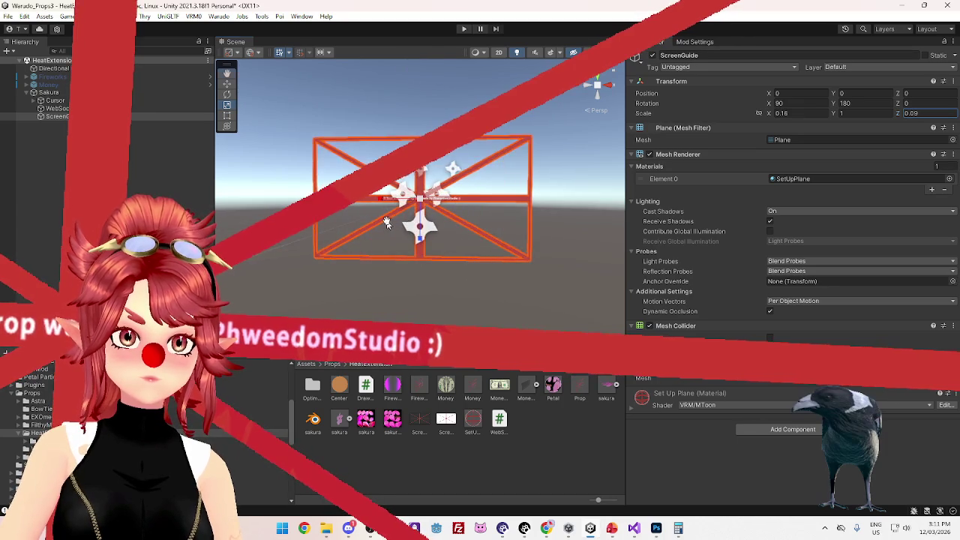
pyautogui.moveTo(418, 246)
pyautogui.mouseDown()
pyautogui.moveTo(560, 268)
pyautogui.moveTo(578, 286)
pyautogui.moveTo(570, 300)
pyautogui.moveTo(587, 277)
pyautogui.moveTo(505, 259)
pyautogui.moveTo(441, 262)
pyautogui.mouseUp()
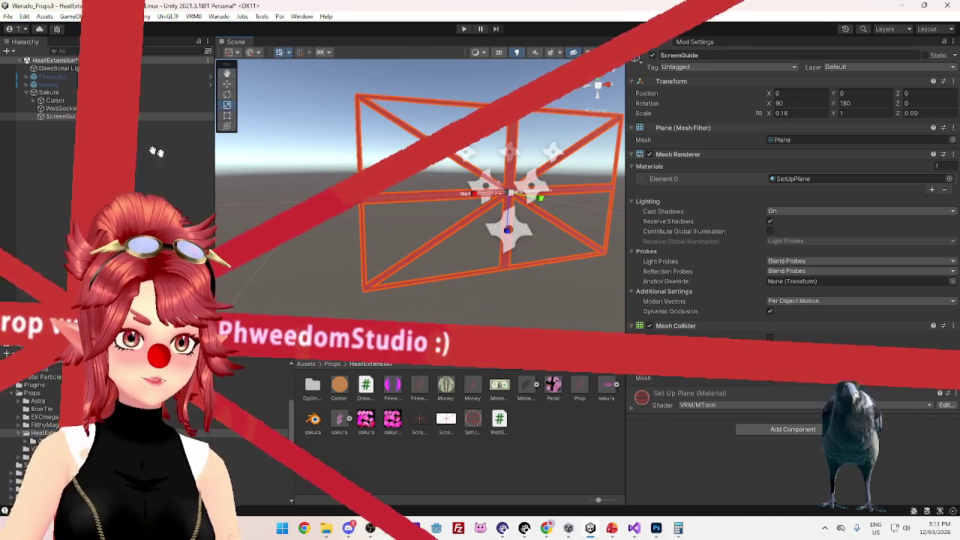
pyautogui.click(59, 92)
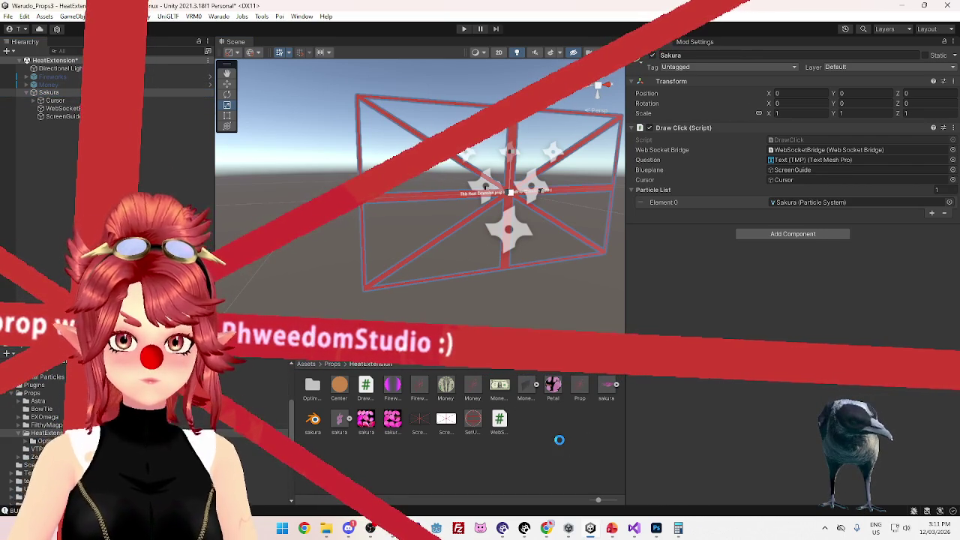
# Delete the old Prop.prefab and rename the Sakura prefab to Prop
pyautogui.click(581, 386)
pyautogui.press('Delete')
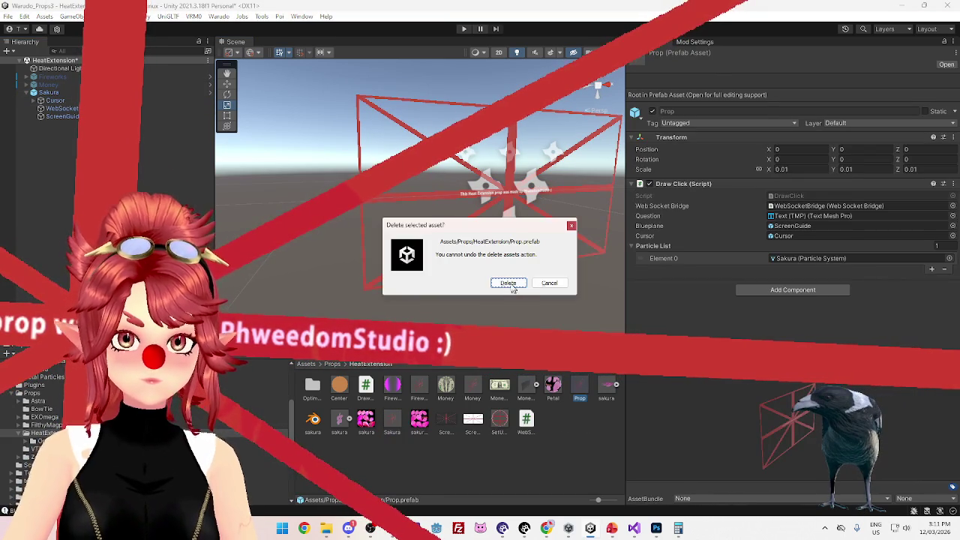
pyautogui.click(513, 288)
pyautogui.click(368, 424)
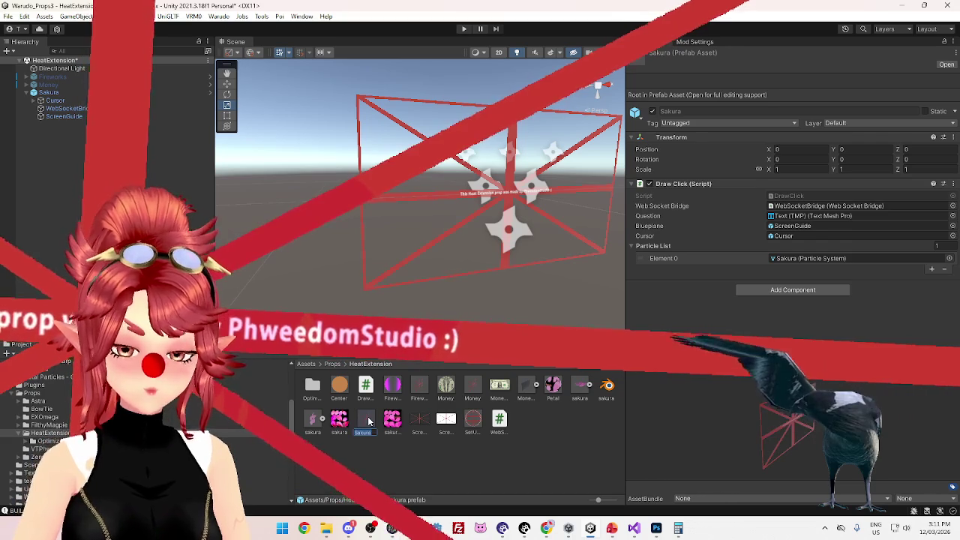
pyautogui.write('Prop')
pyautogui.press('Return')
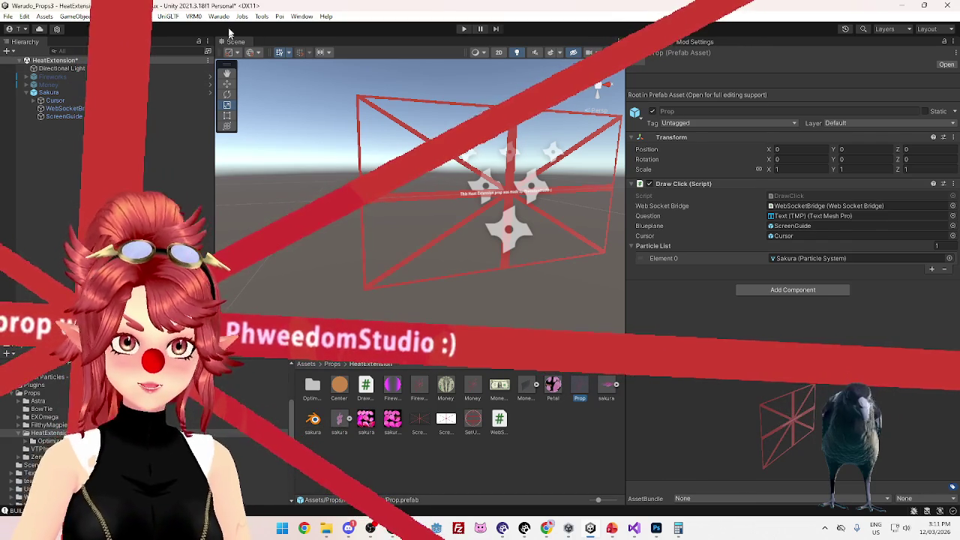
# Build the Sakura mod with Warudo > Build Mod, saving the scene when prompted
pyautogui.click(695, 42)
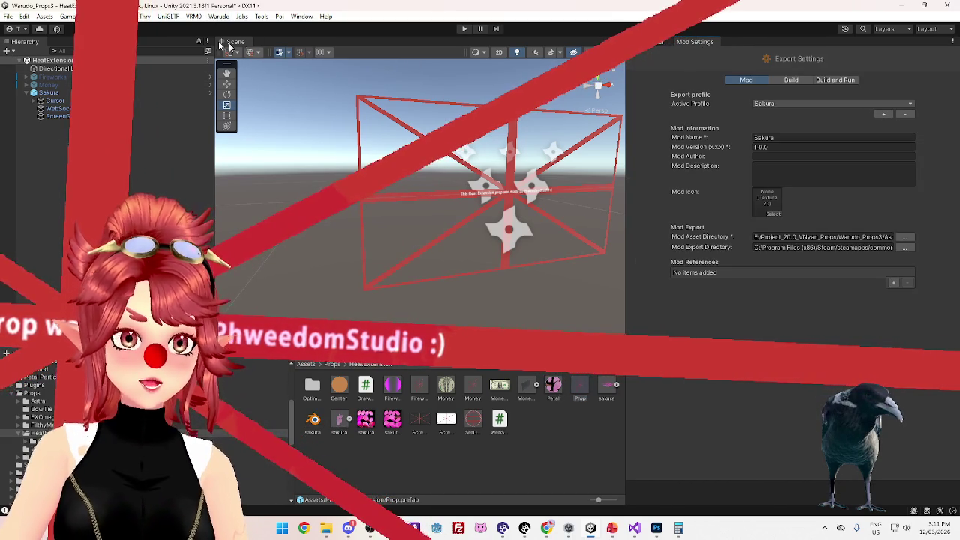
pyautogui.click(218, 16)
pyautogui.click(251, 79)
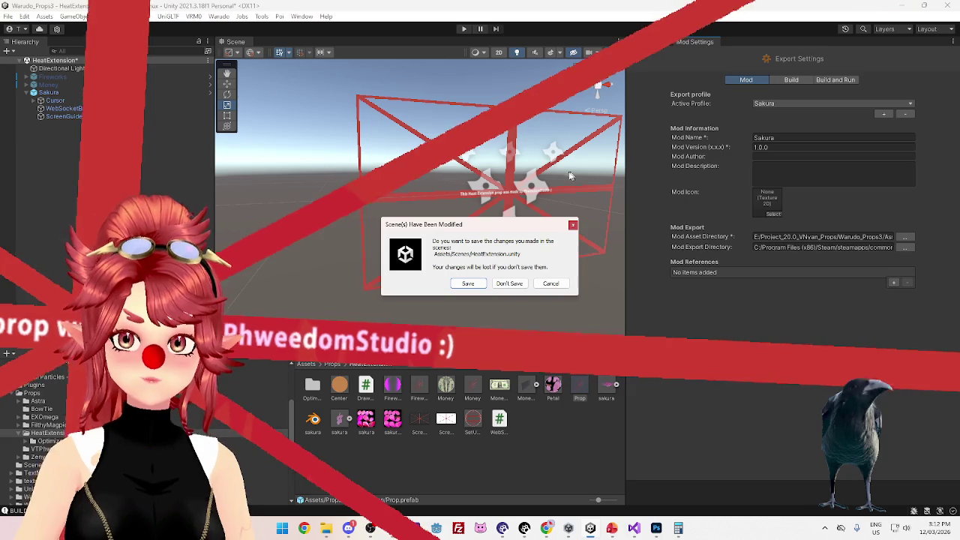
pyautogui.press('Return')
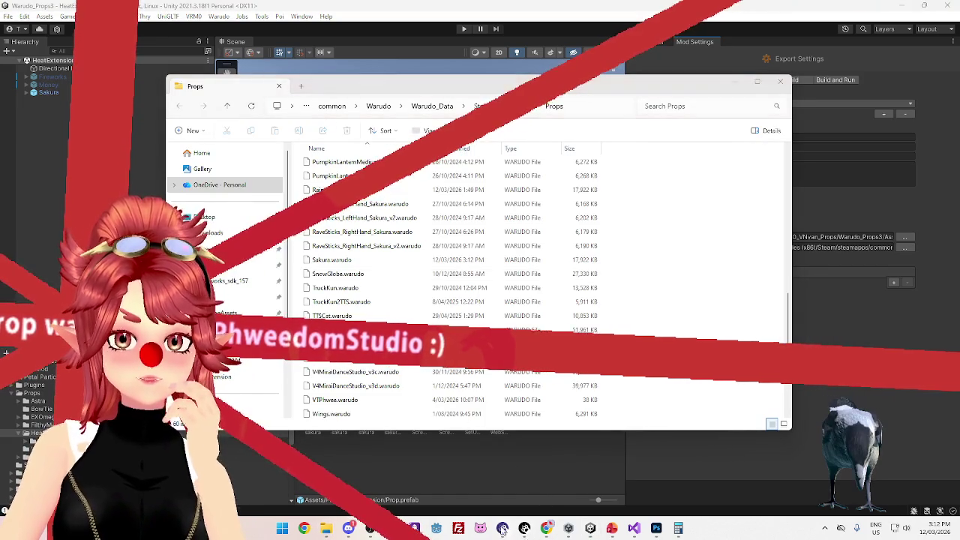
# In Warudo, check another prop's transform values, then return to the SakuraBehind prop's settings
pyautogui.click(524, 529)
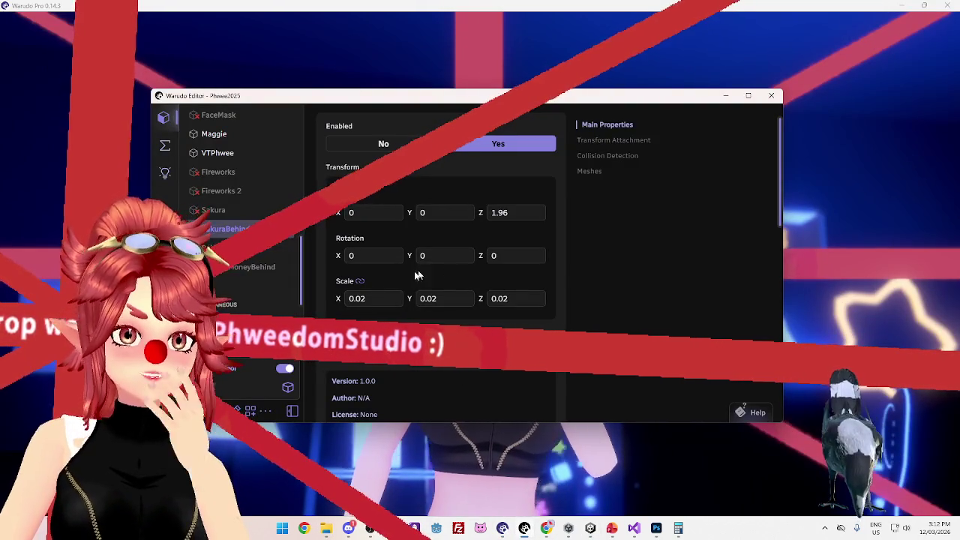
pyautogui.click(236, 216)
pyautogui.click(230, 229)
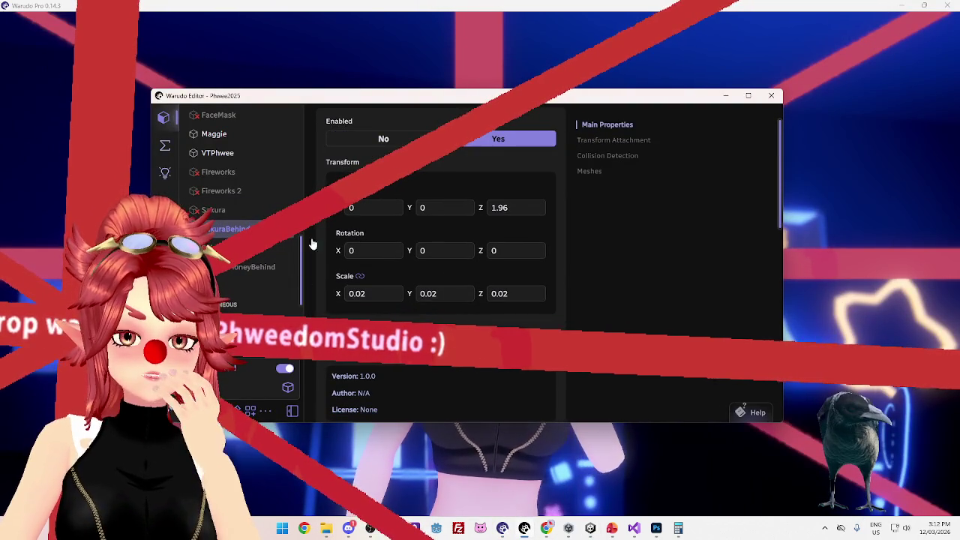
pyautogui.moveTo(488, 95)
pyautogui.mouseDown()
pyautogui.moveTo(514, 214)
pyautogui.moveTo(525, 150)
pyautogui.moveTo(578, 232)
pyautogui.moveTo(549, 215)
pyautogui.moveTo(542, 111)
pyautogui.moveTo(549, 321)
pyautogui.moveTo(544, 155)
pyautogui.moveTo(667, 111)
pyautogui.moveTo(479, 92)
pyautogui.mouseUp()
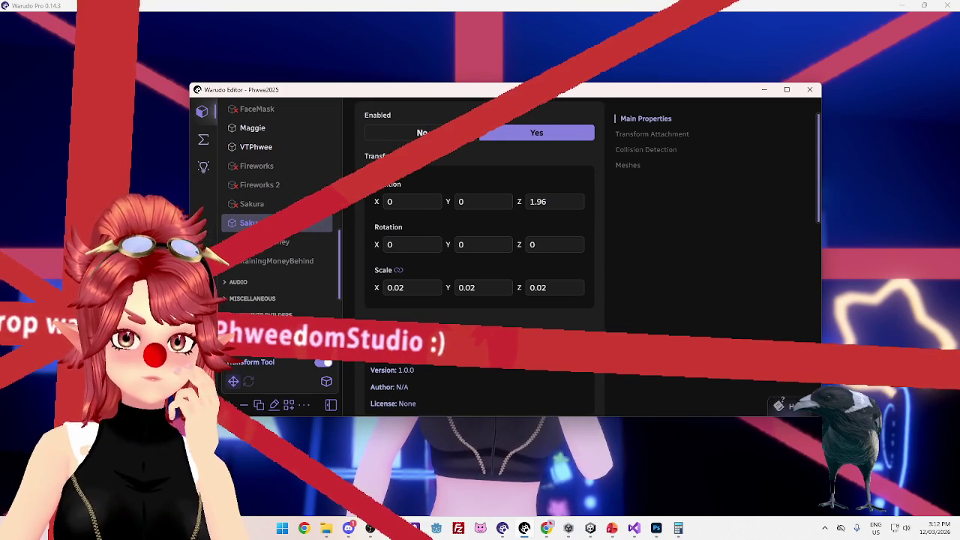
# Switch back to the Unity editor and orbit the scene around the prop box
pyautogui.click(569, 528)
pyautogui.click(591, 529)
pyautogui.moveTo(483, 181); pyautogui.dragTo(546, 229)
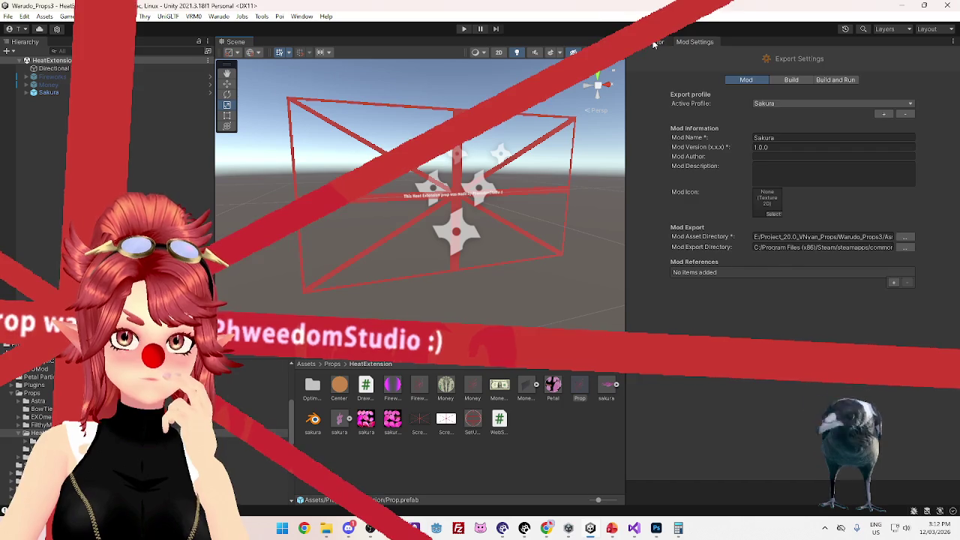
# Show the Inspector and select the ScreenGuide plane under Sakura, orbiting the scene around it
pyautogui.click(654, 44)
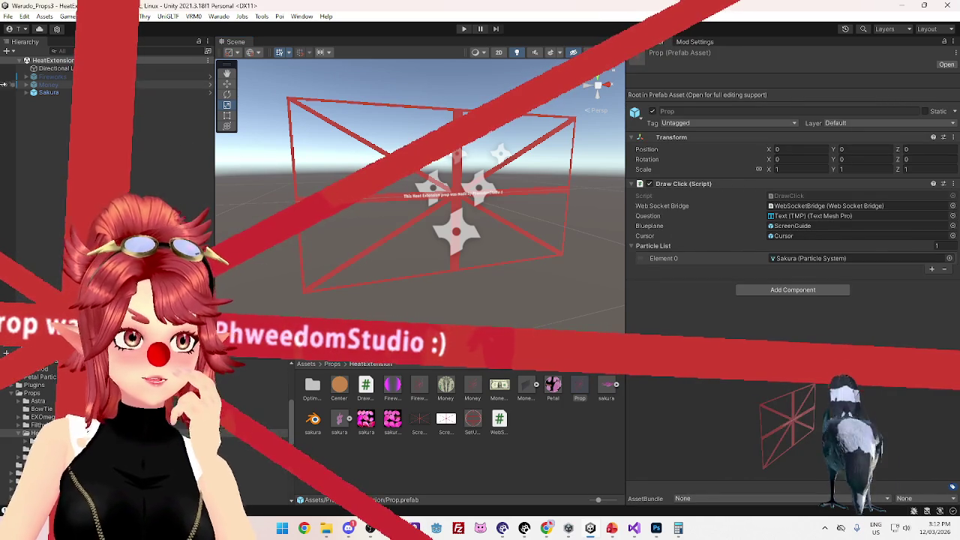
pyautogui.click(27, 93)
pyautogui.click(53, 116)
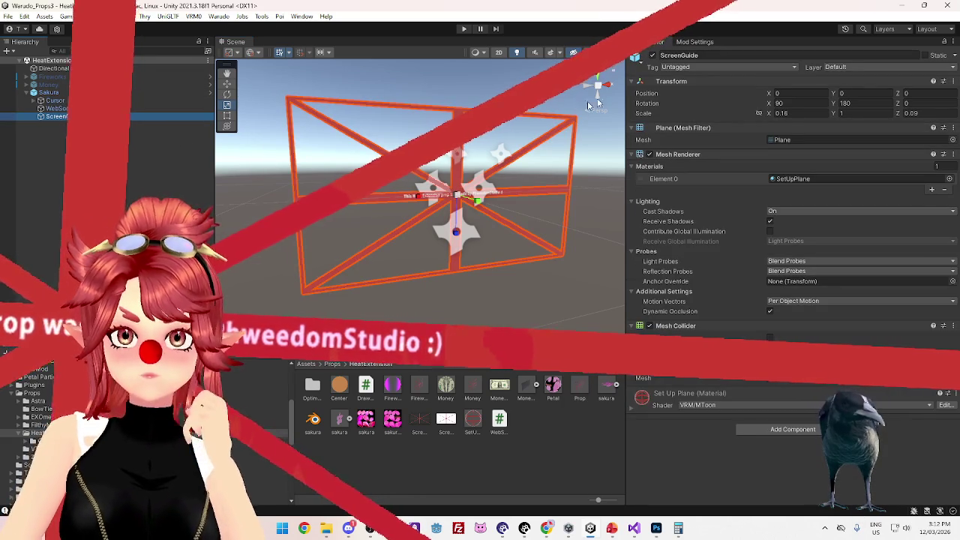
pyautogui.moveTo(516, 247); pyautogui.dragTo(782, 108)
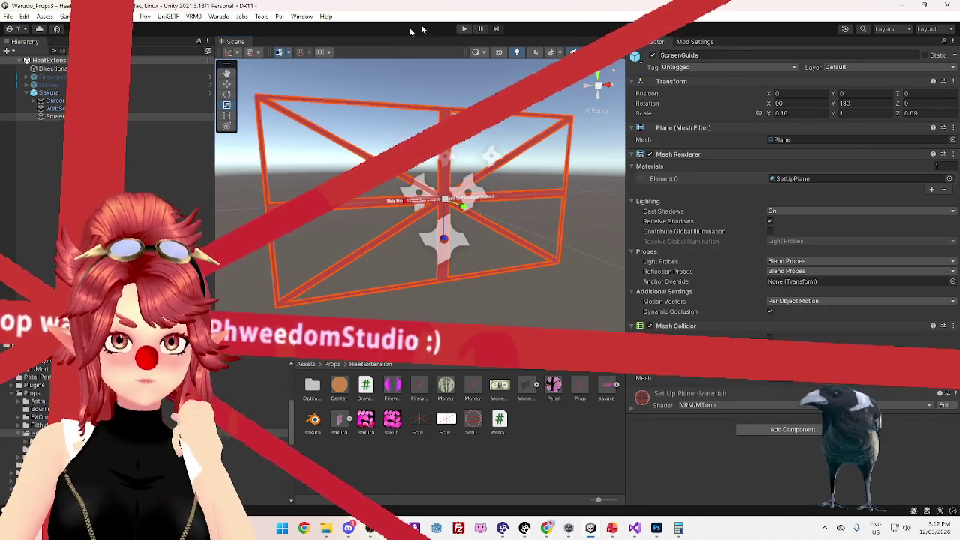
# Test-run the prop, then select the Sakura particle system under Cursor
pyautogui.click(463, 29)
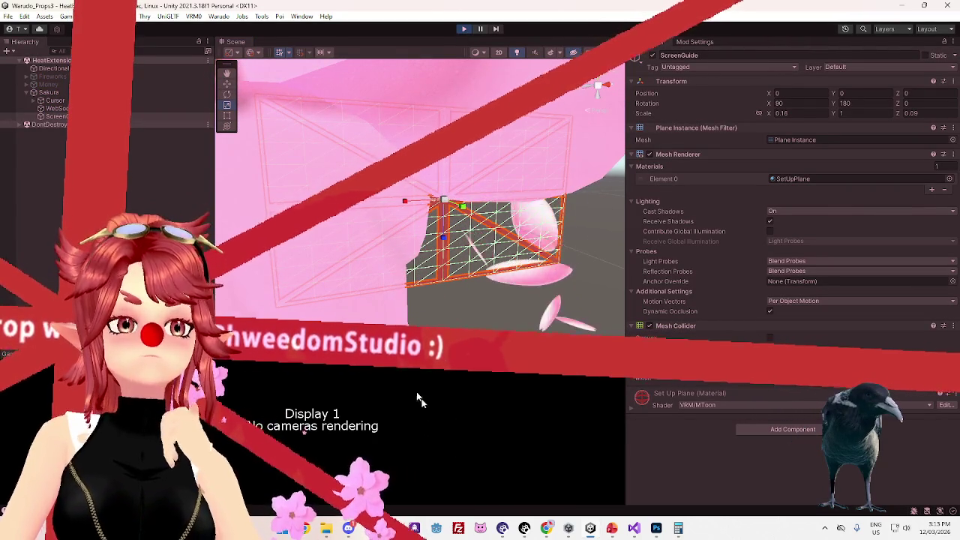
pyautogui.click(463, 28)
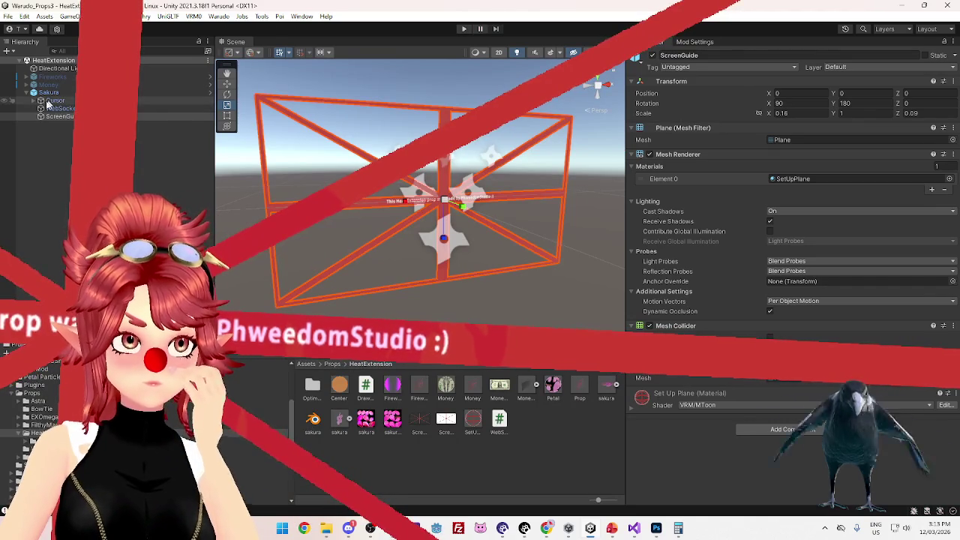
pyautogui.click(42, 100)
pyautogui.click(59, 116)
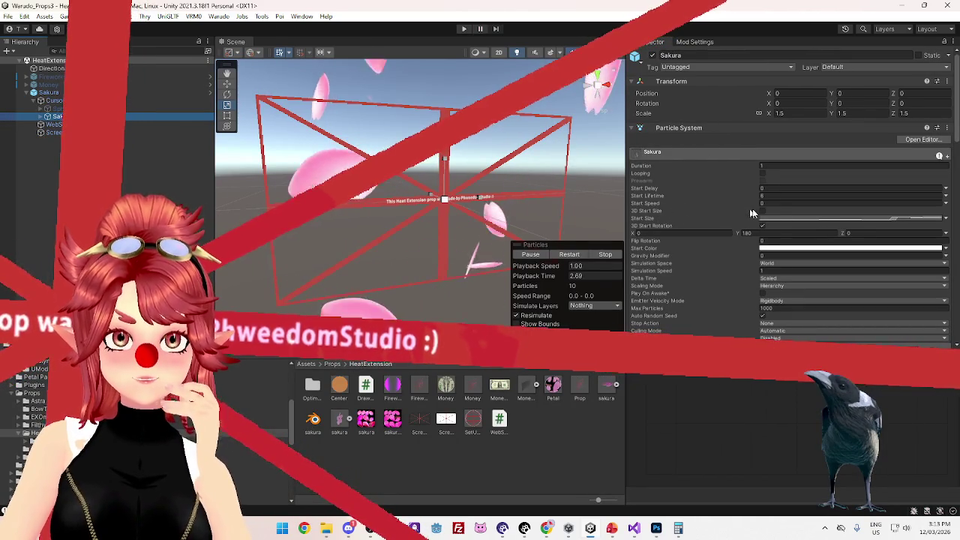
# Open the Sakura particles' Start Size curve and play-test the cherry-blossom bursts twice
pyautogui.click(855, 217)
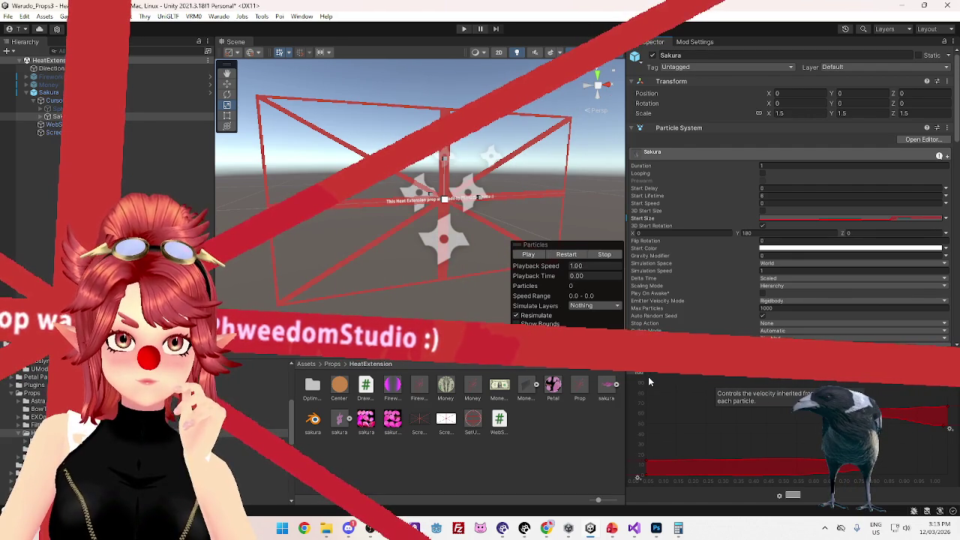
pyautogui.click(463, 29)
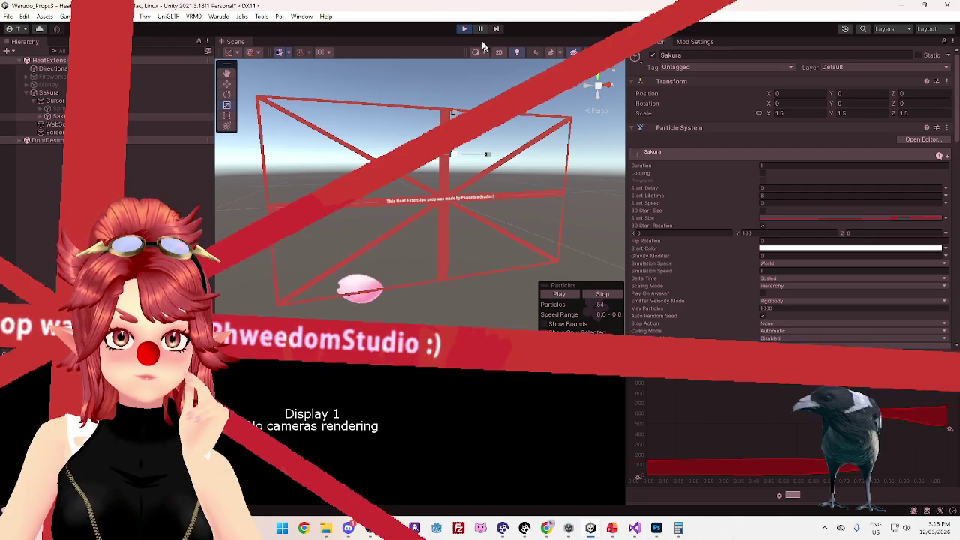
pyautogui.click(693, 330)
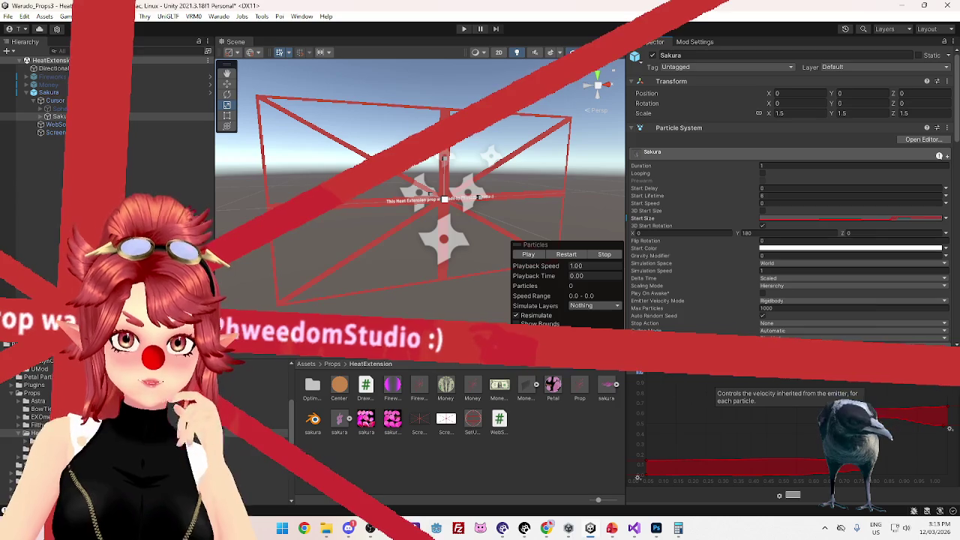
pyautogui.click(464, 29)
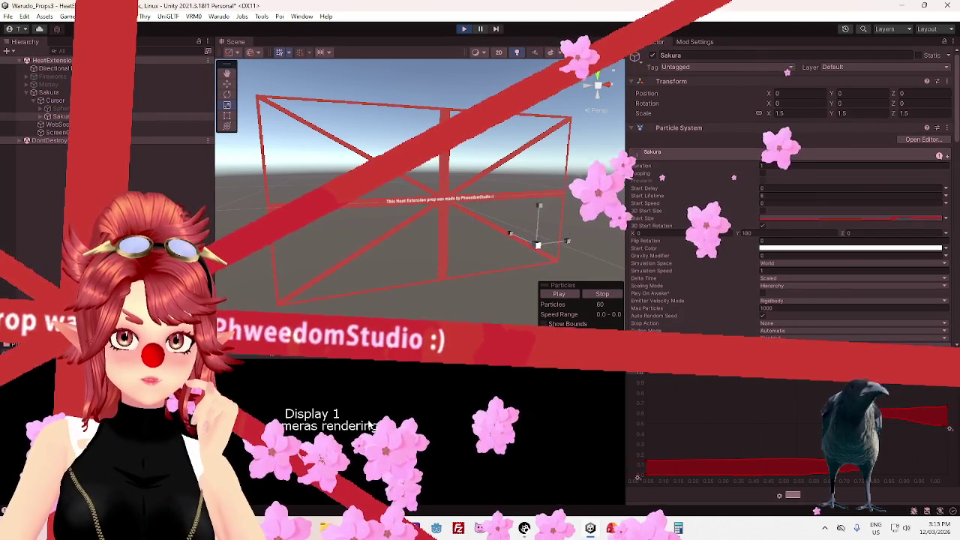
pyautogui.scroll(-5, 412, 213)
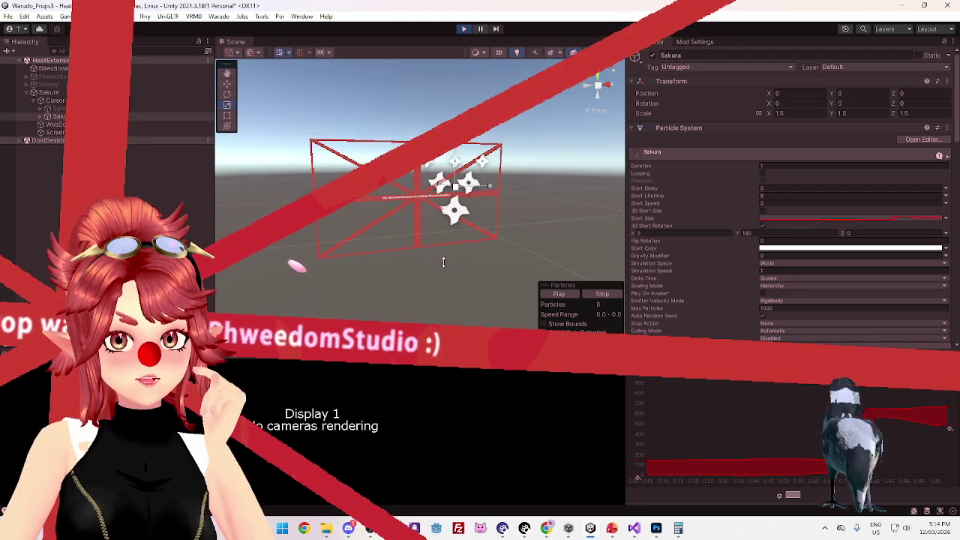
# Review the DrawClick.cs script in Visual Studio, then return to Unity
pyautogui.click(636, 529)
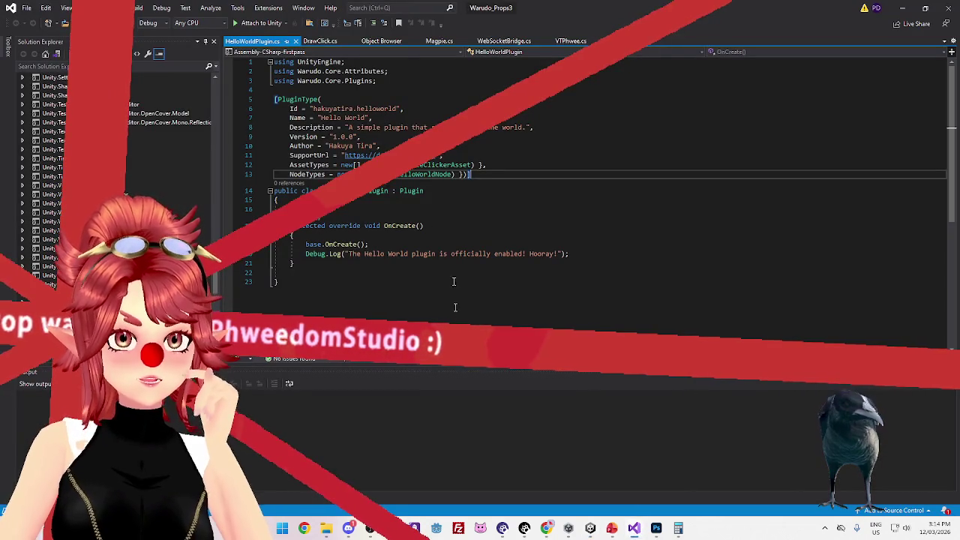
pyautogui.click(319, 40)
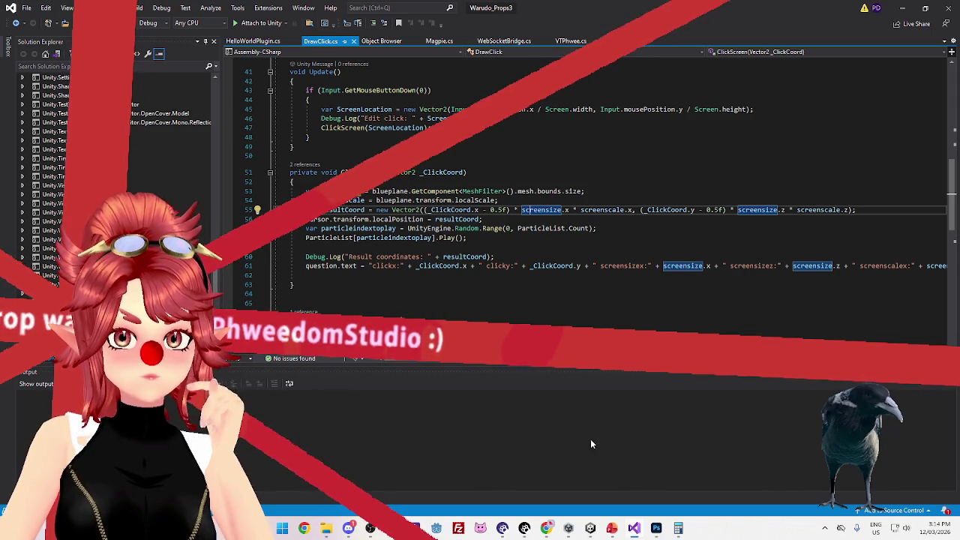
pyautogui.click(590, 533)
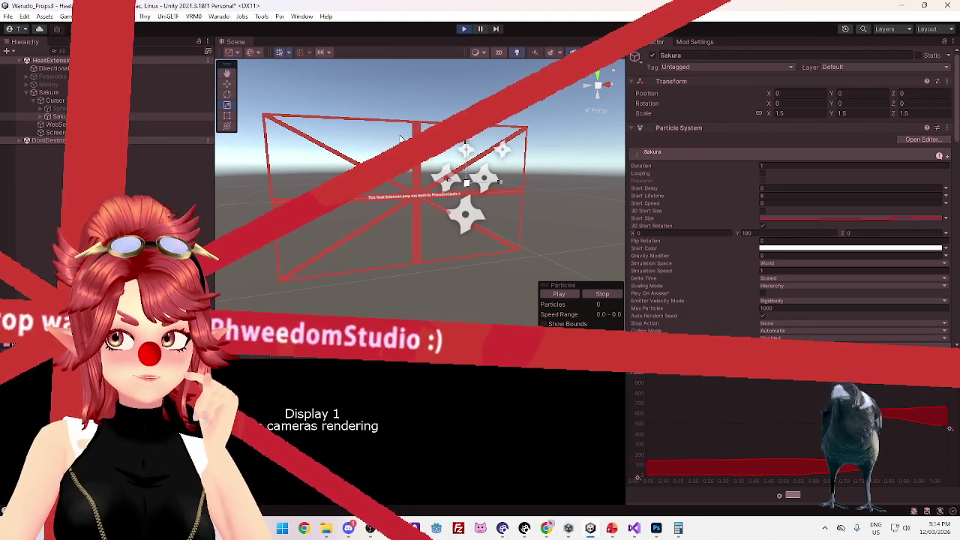
# Inspect the ScreenGuide plane and the Sakura particle system, then switch to Visual Studio
pyautogui.click(56, 132)
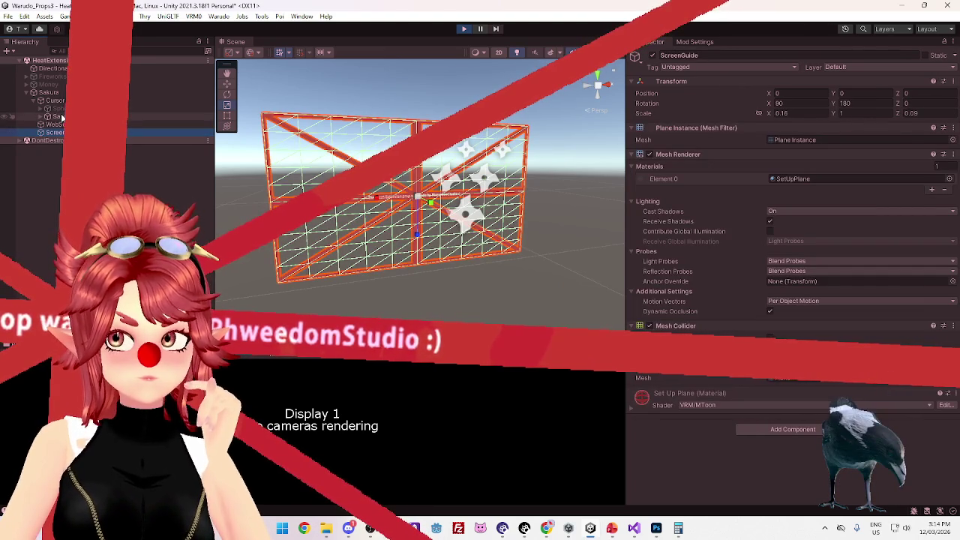
pyautogui.click(57, 116)
pyautogui.moveTo(435, 223)
pyautogui.mouseDown()
pyautogui.moveTo(417, 237)
pyautogui.moveTo(438, 247)
pyautogui.moveTo(429, 240)
pyautogui.mouseUp()
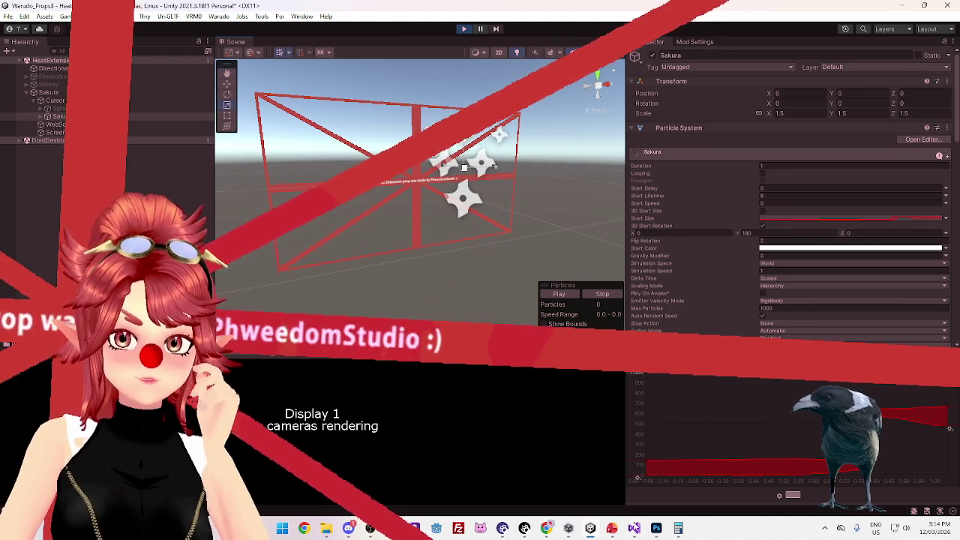
pyautogui.click(634, 528)
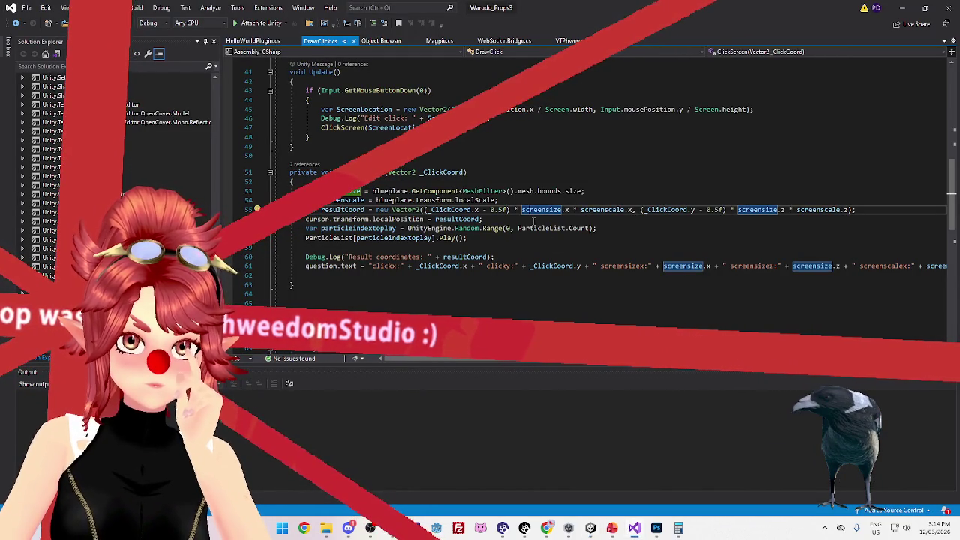
# Read the QuickInfo for screensize in DrawClick.cs, then return to Unity
pyautogui.moveTo(548, 213)
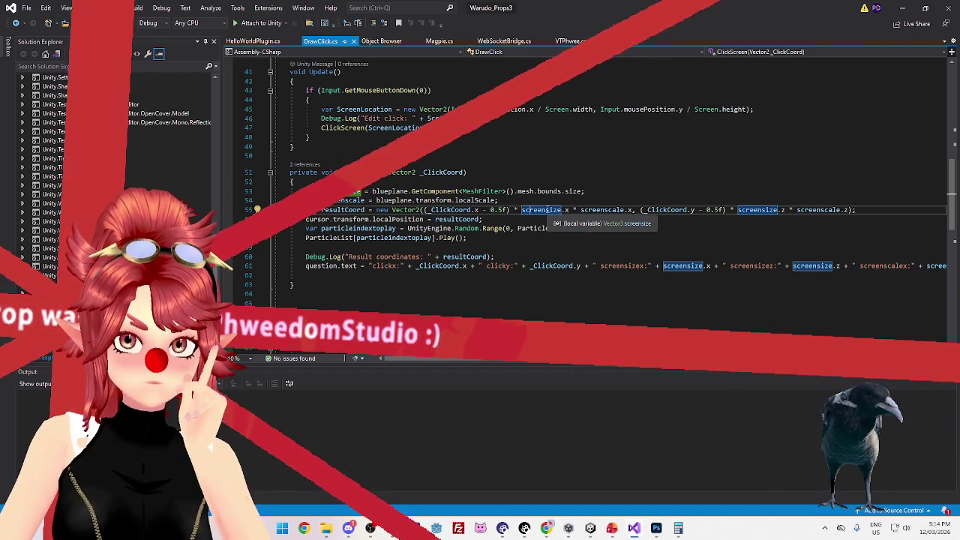
pyautogui.click(592, 530)
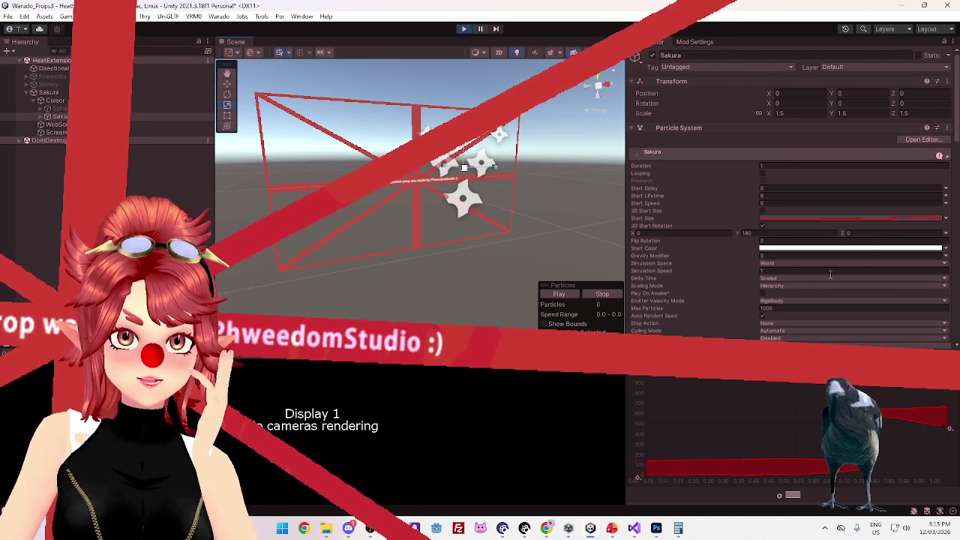
# Expand the Shape module of the Sakura particle system
pyautogui.scroll(-3, 830, 274)
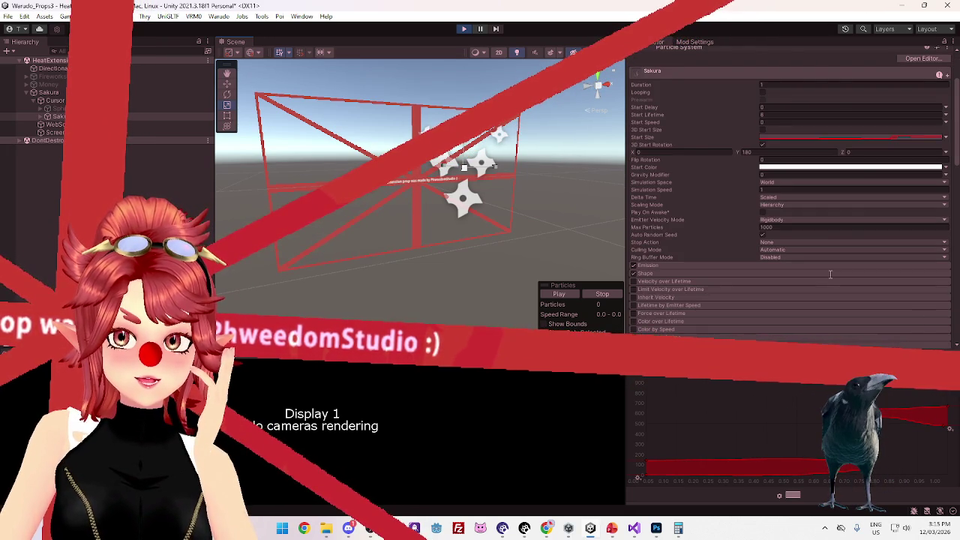
pyautogui.scroll(-3, 831, 275)
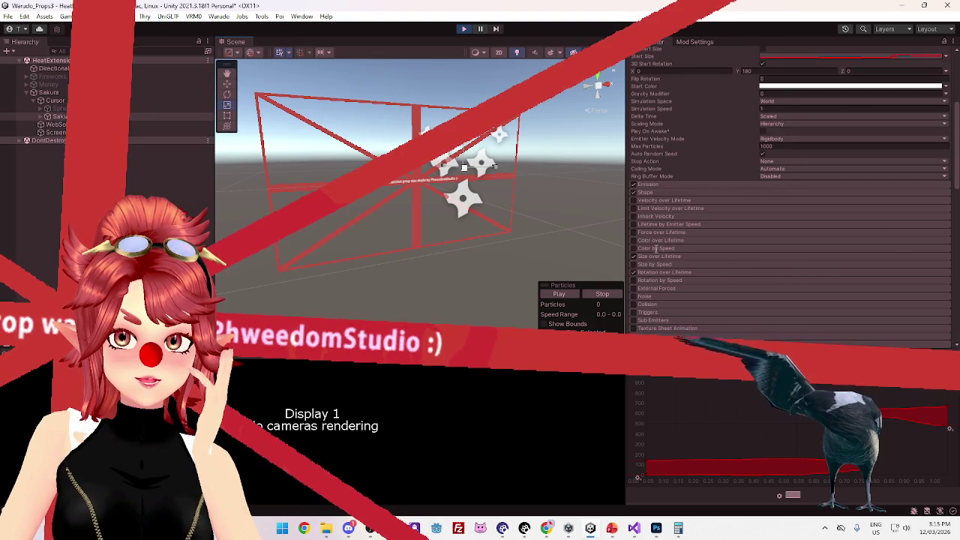
pyautogui.click(659, 257)
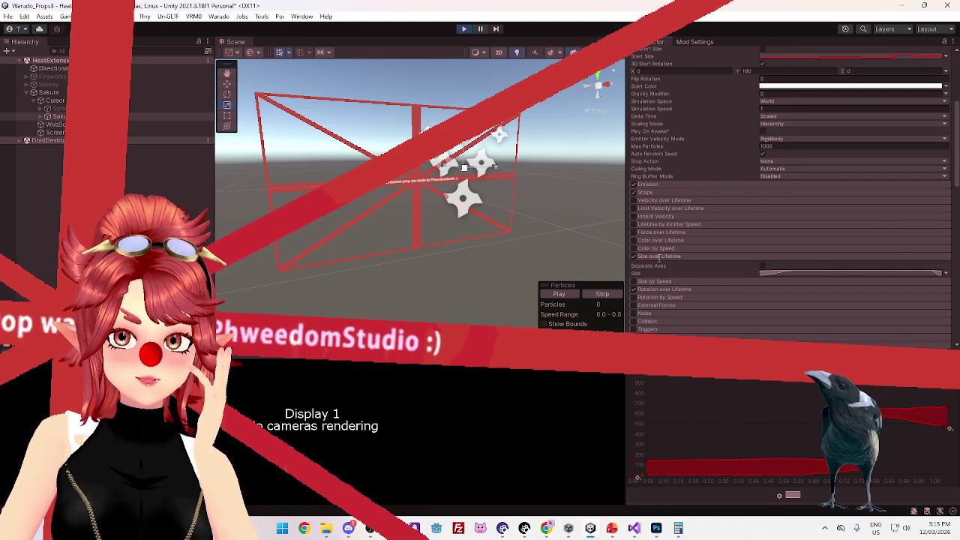
pyautogui.click(658, 256)
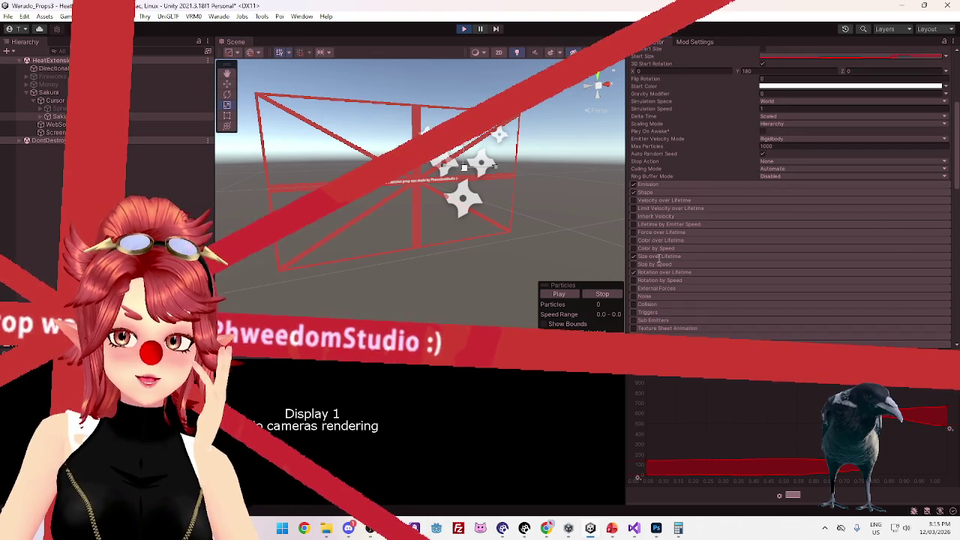
pyautogui.click(660, 192)
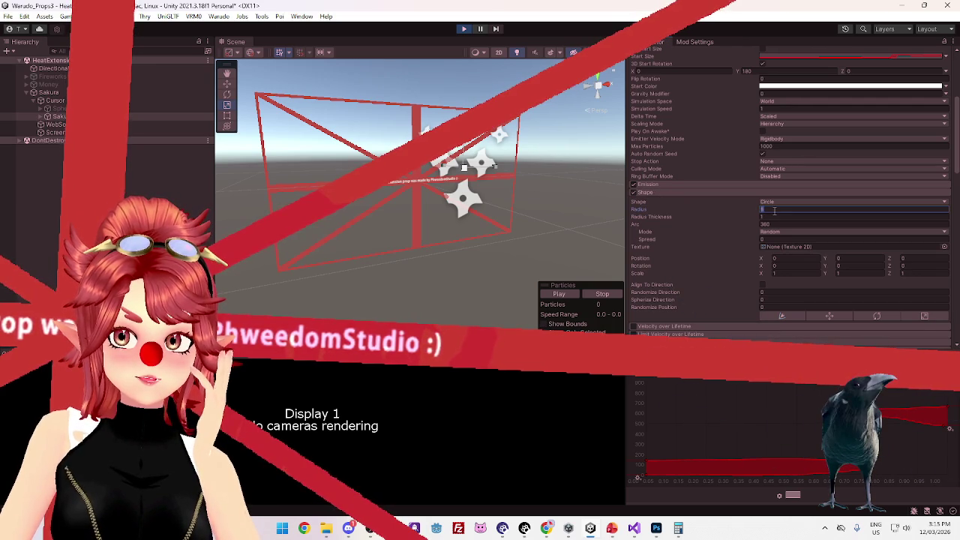
pyautogui.click(172, 125)
pyautogui.click(173, 116)
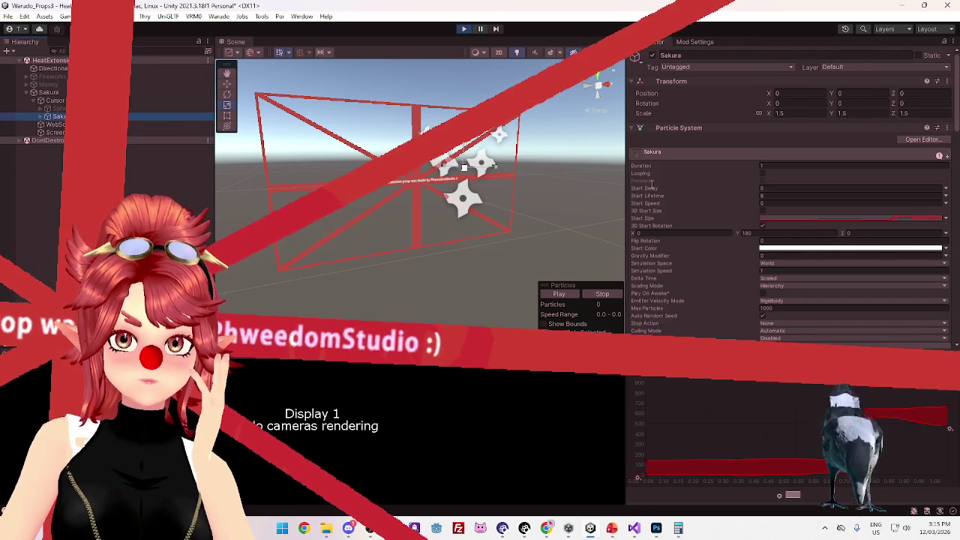
# Set the Circle shape radius to 0.05 and start a test run of the scene
pyautogui.scroll(-10, 698, 247)
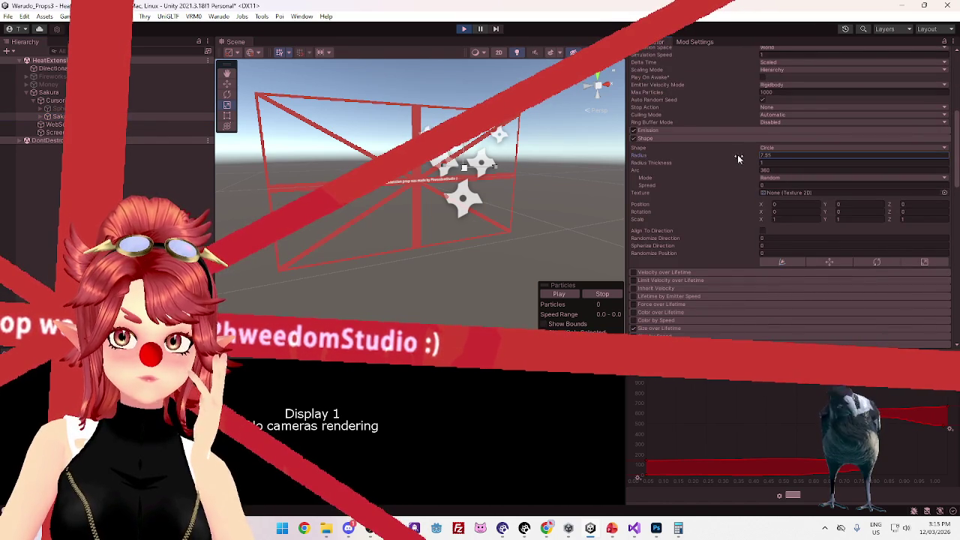
pyautogui.moveTo(646, 160); pyautogui.dragTo(617, 163)
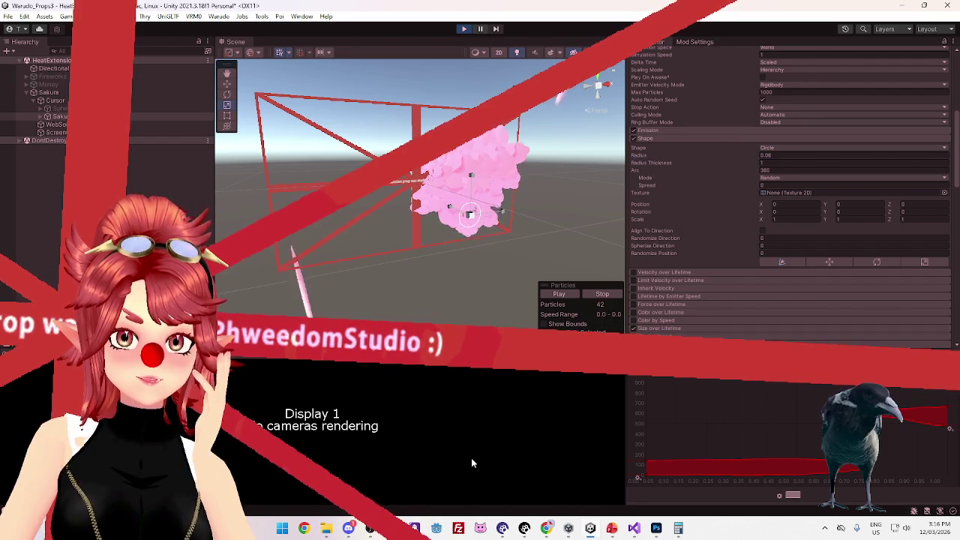
pyautogui.click(771, 155)
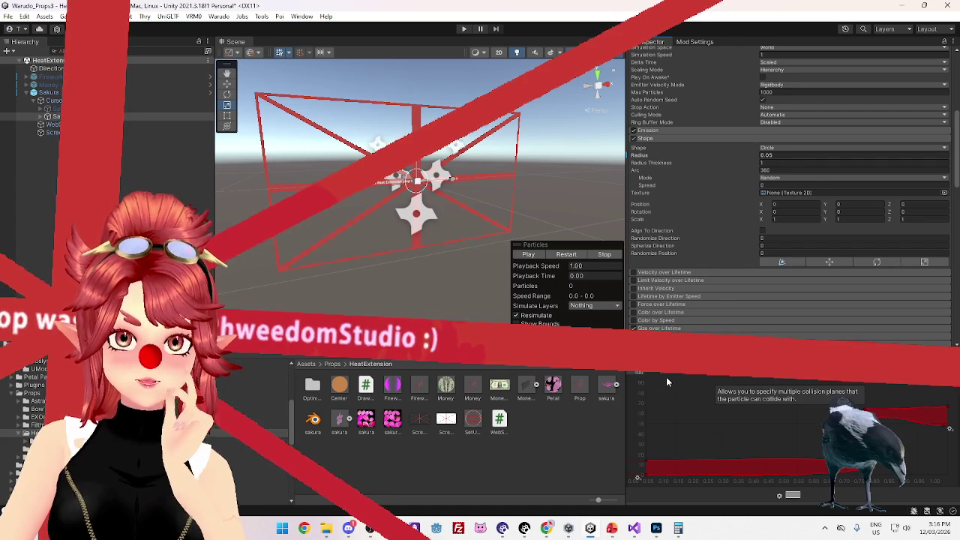
pyautogui.click(463, 28)
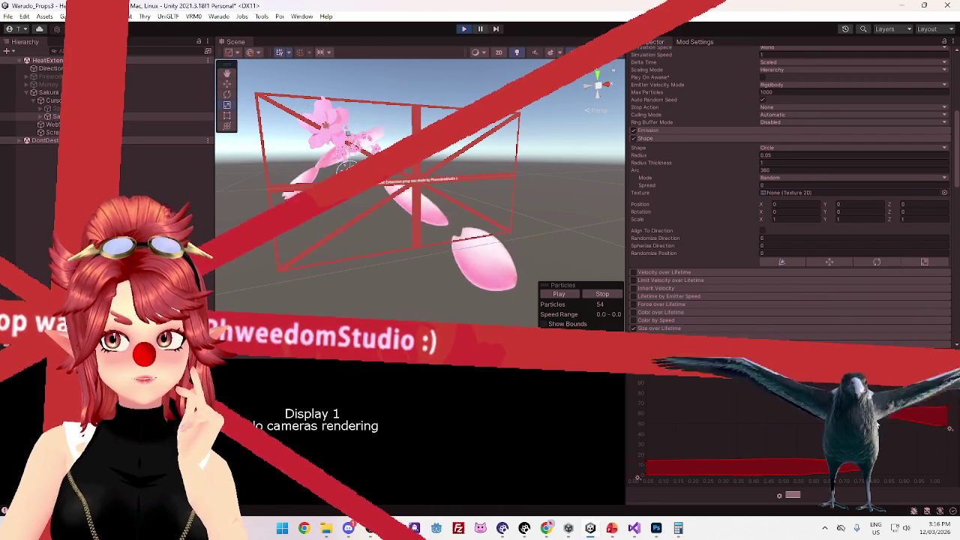
# Change the tangent mode of the last key on the Size over Lifetime curve, then stop the test run
pyautogui.click(901, 445)
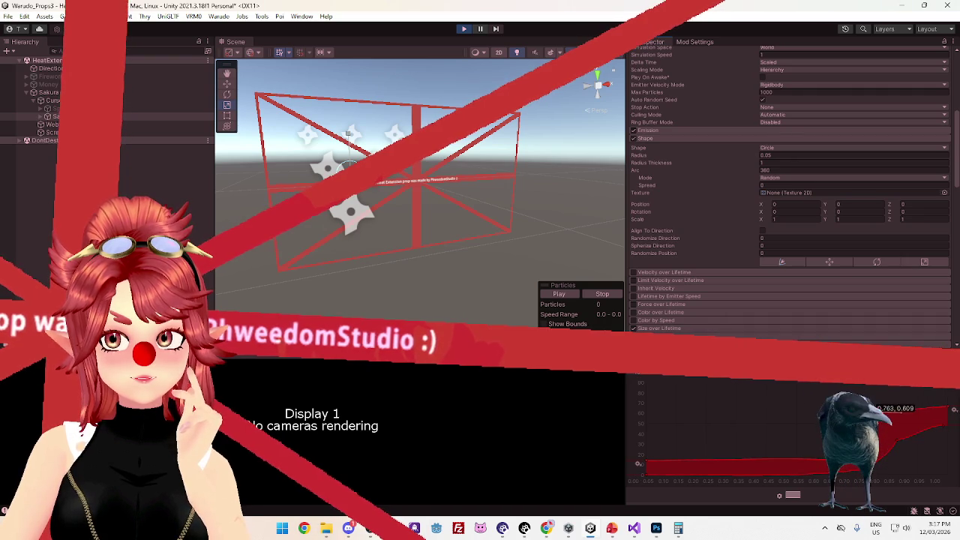
pyautogui.rightClick(889, 416)
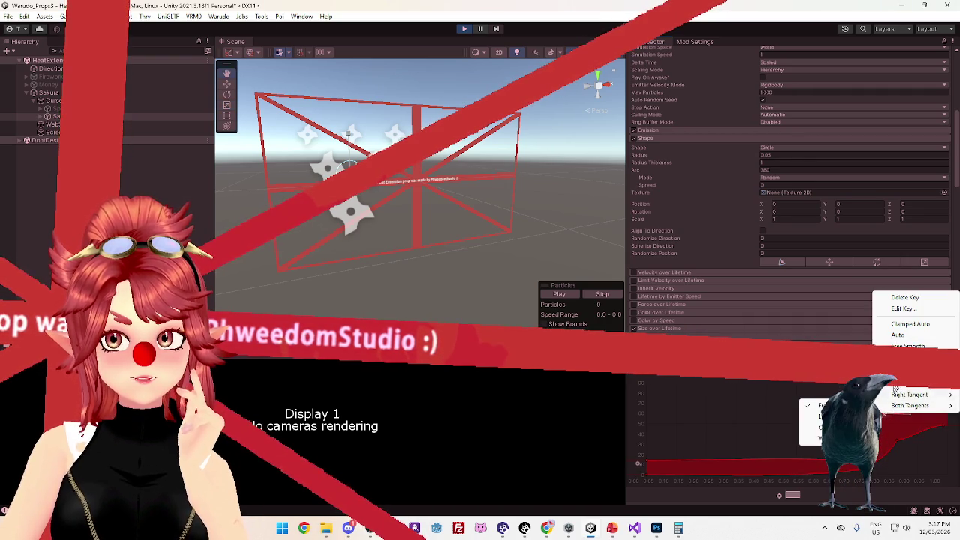
pyautogui.click(901, 420)
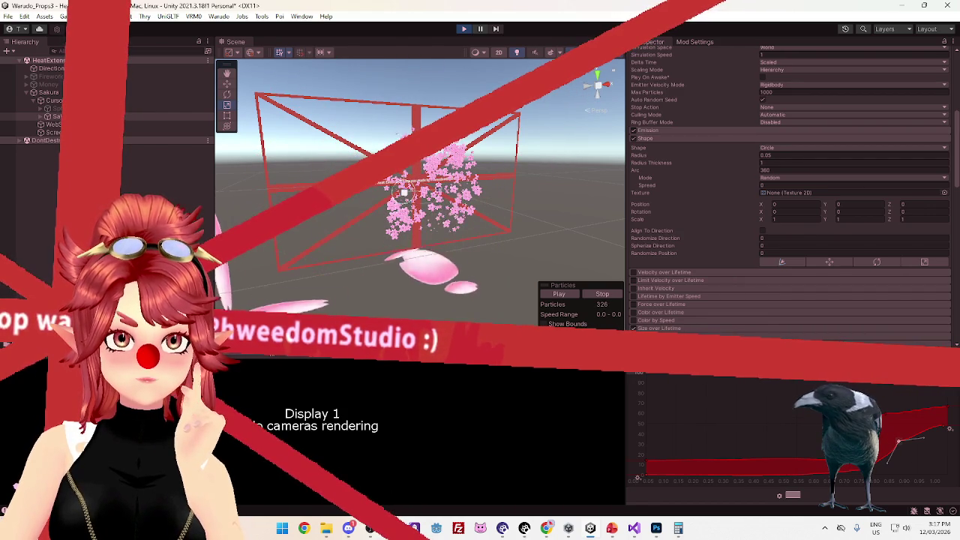
pyautogui.hotkey('ctrl', 'p')
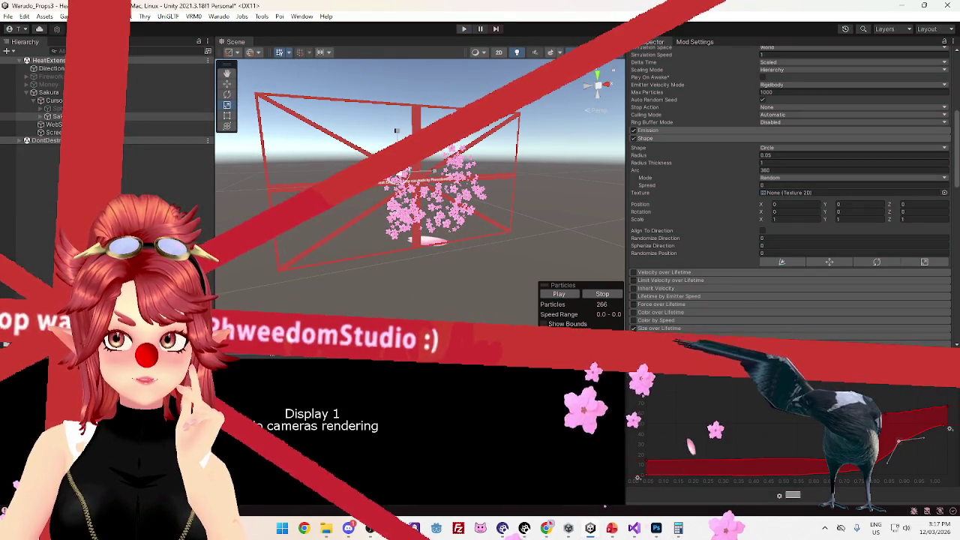
# Drag the end key's handle so petals grow gradually, then start a new test run
pyautogui.rightClick(950, 428)
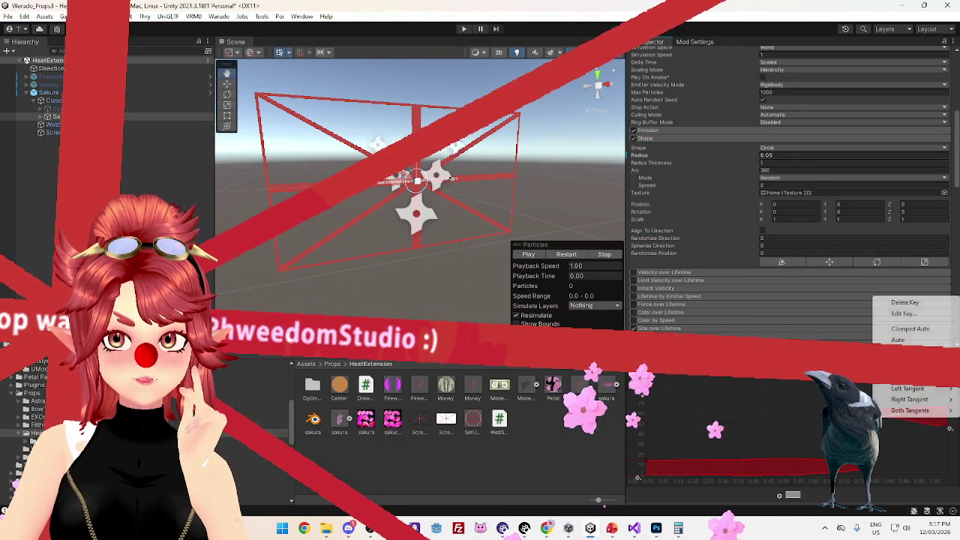
pyautogui.click(898, 422)
pyautogui.moveTo(882, 422); pyautogui.dragTo(885, 442)
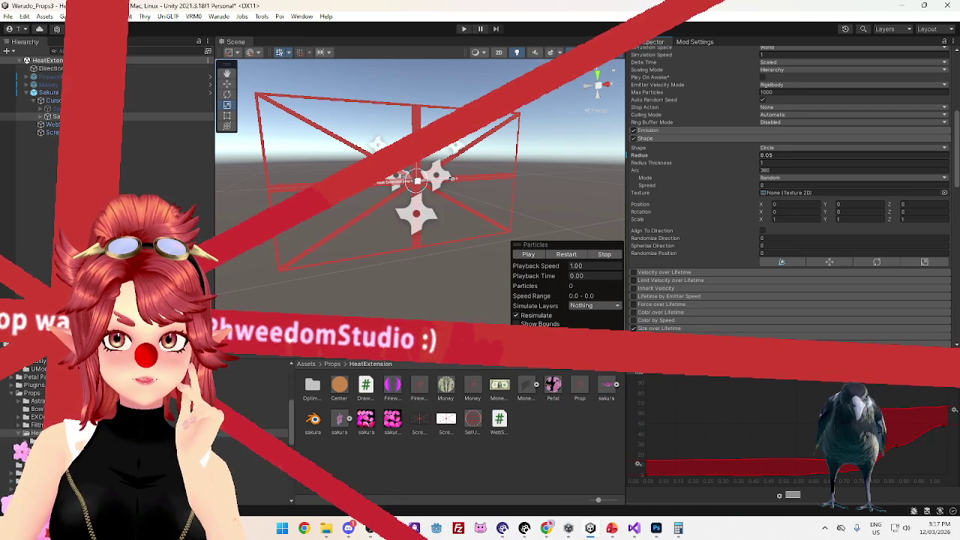
pyautogui.rightClick(954, 410)
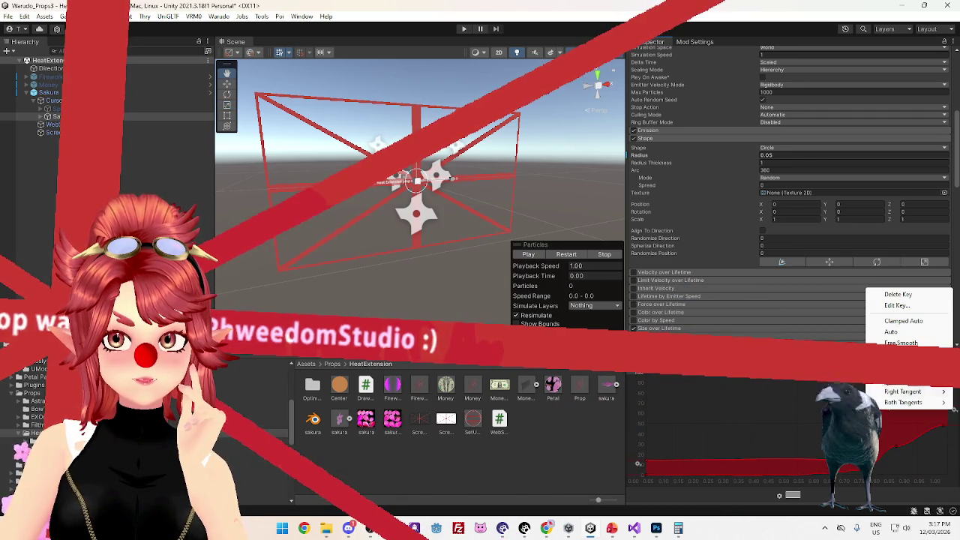
pyautogui.press('Escape')
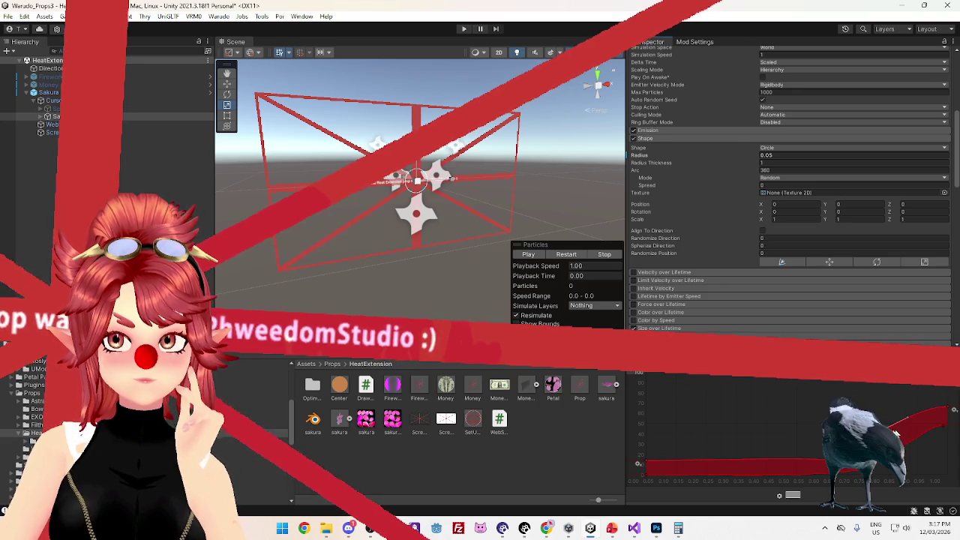
pyautogui.click(463, 29)
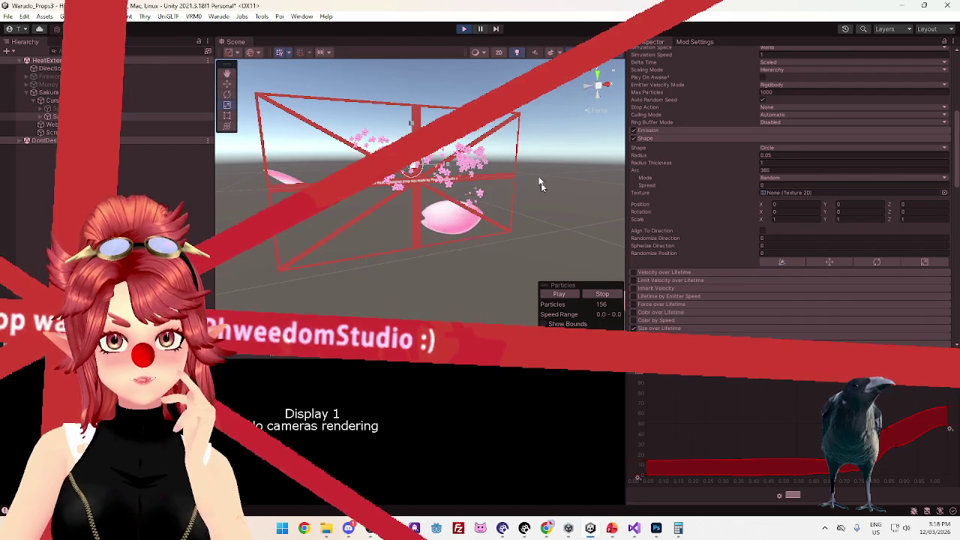
# Stop the preview and select the parent Sakura object to show its Draw Click script
pyautogui.click(464, 29)
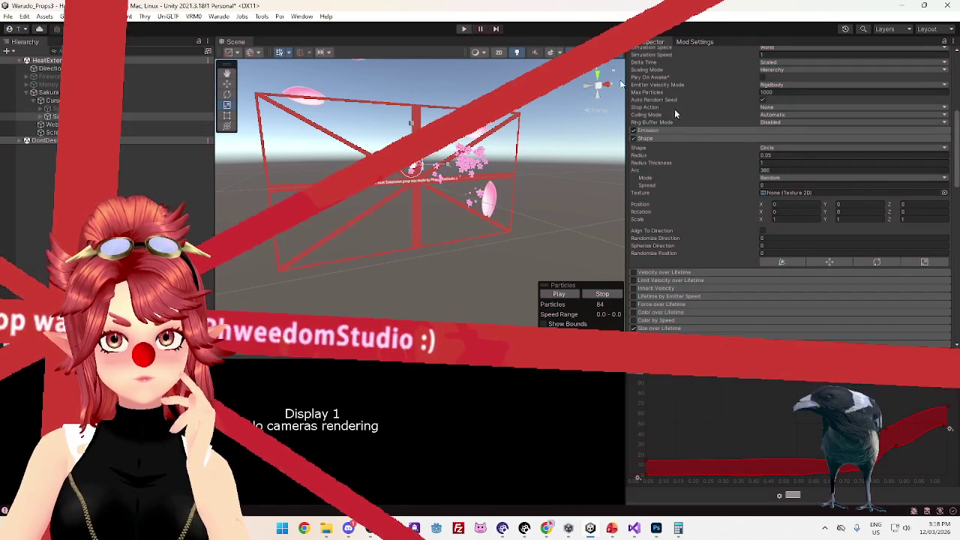
pyautogui.scroll(3, 767, 283)
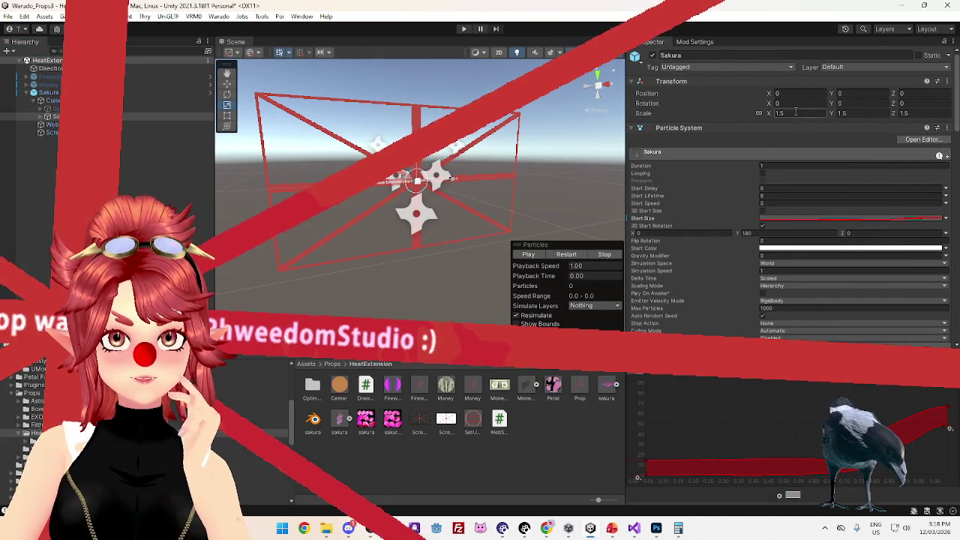
pyautogui.click(158, 93)
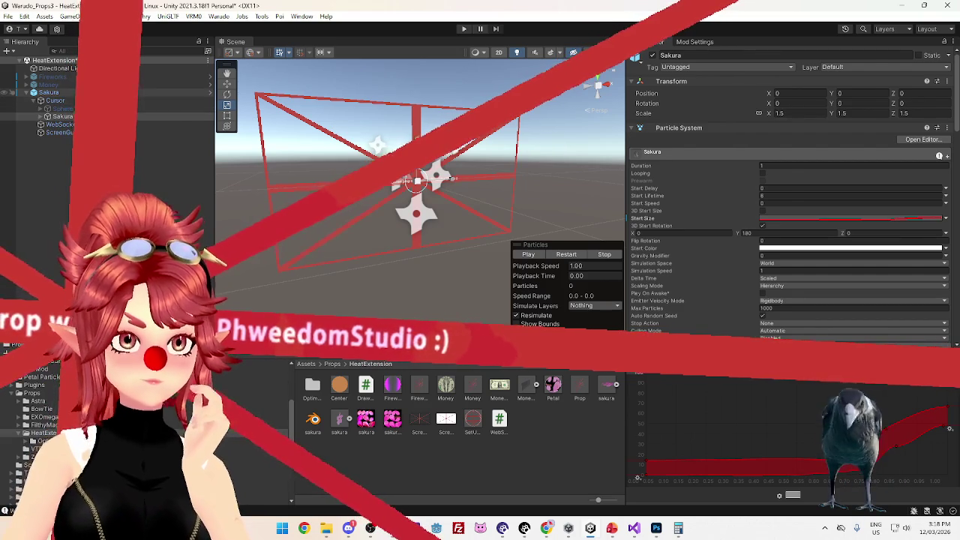
pyautogui.click(158, 117)
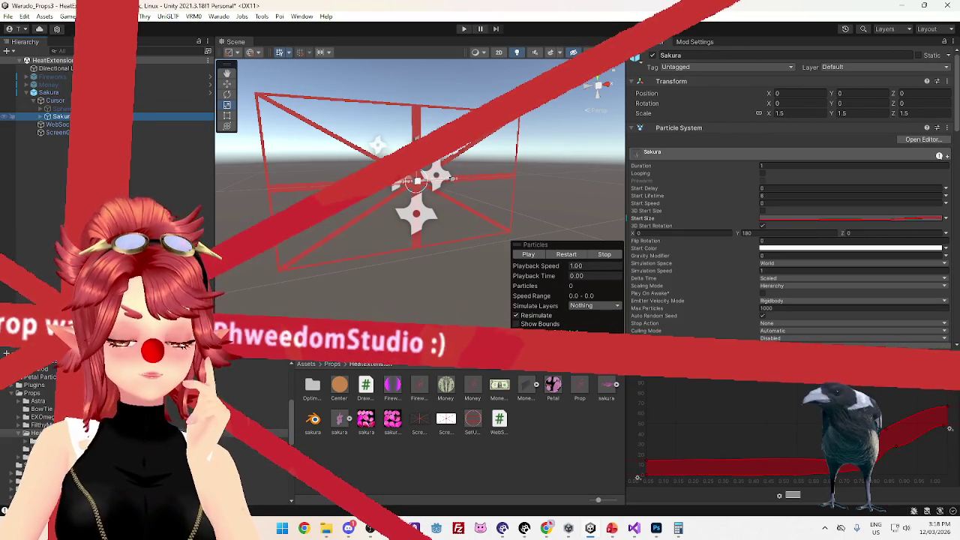
pyautogui.click(64, 93)
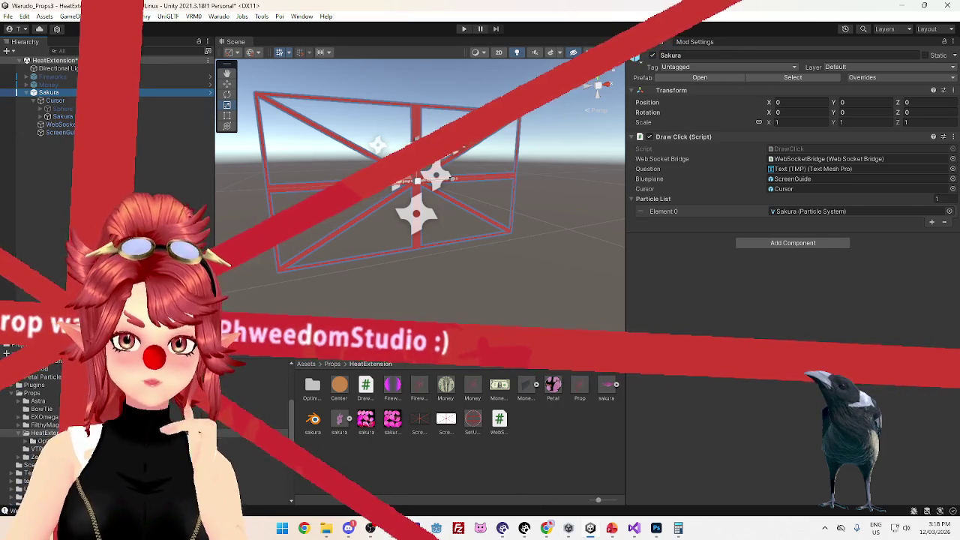
# Unpack the Sakura object from its prefab
pyautogui.moveTo(325, 529)
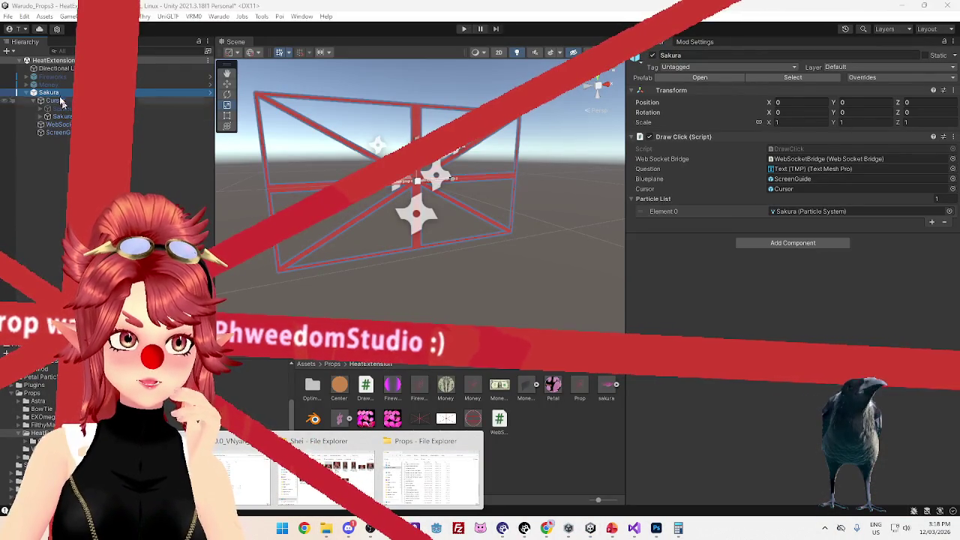
pyautogui.click(63, 103)
pyautogui.rightClick(53, 92)
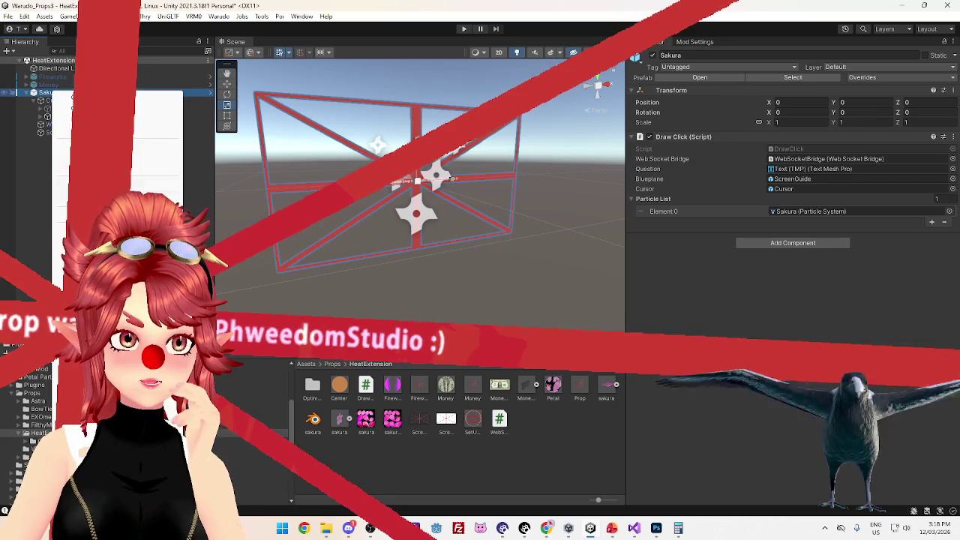
pyautogui.moveTo(112, 210)
pyautogui.click(225, 251)
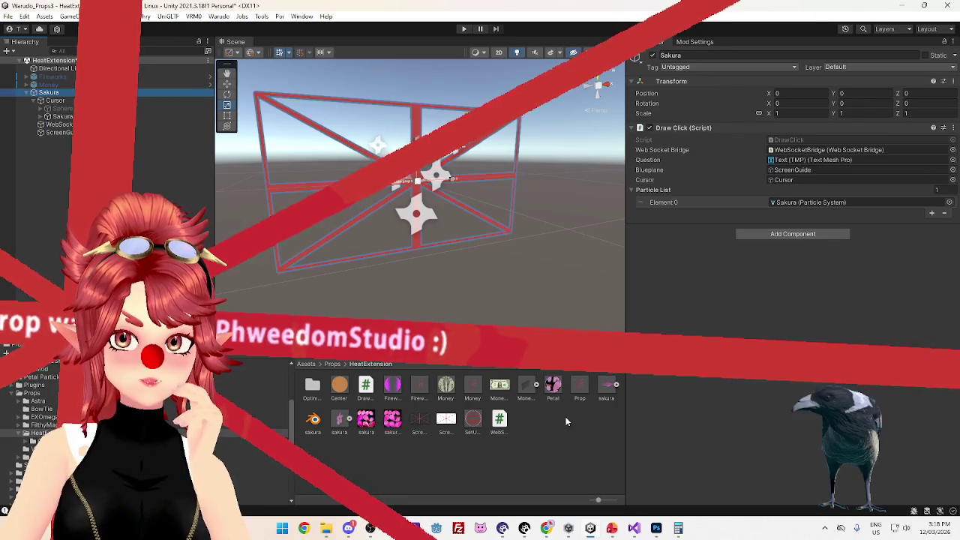
# Replace the Prop prefab with Sakura and show the mod export settings
pyautogui.moveTo(136, 141)
pyautogui.mouseDown()
pyautogui.moveTo(338, 420)
pyautogui.moveTo(547, 440)
pyautogui.moveTo(580, 388)
pyautogui.mouseUp()
pyautogui.click(510, 281)
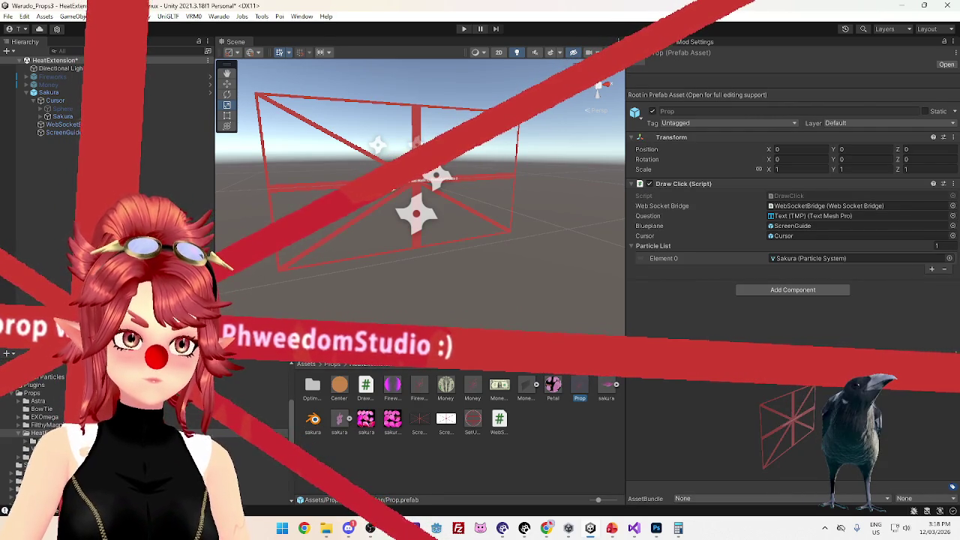
pyautogui.click(695, 41)
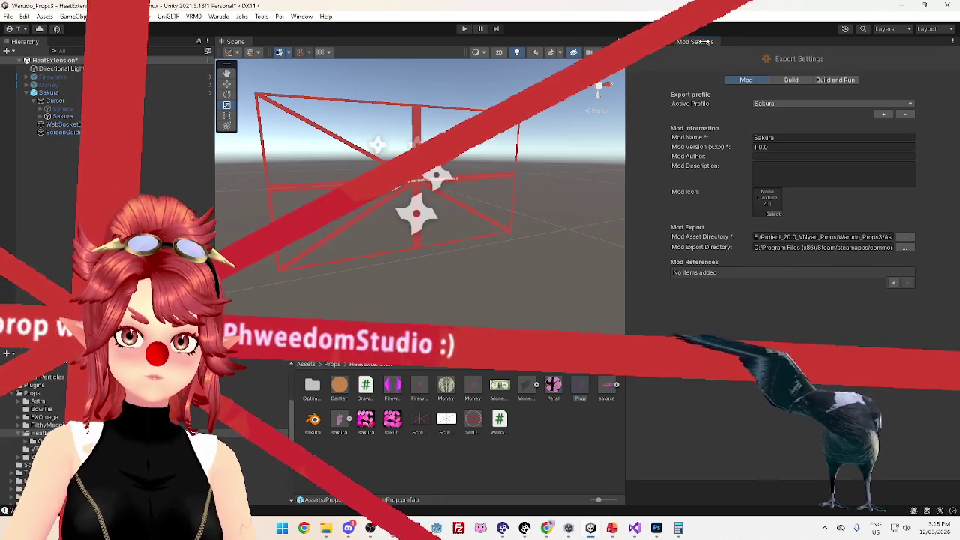
# Build the Sakura mod from the Warudo menu, then close the Props folder window
pyautogui.click(218, 16)
pyautogui.click(237, 84)
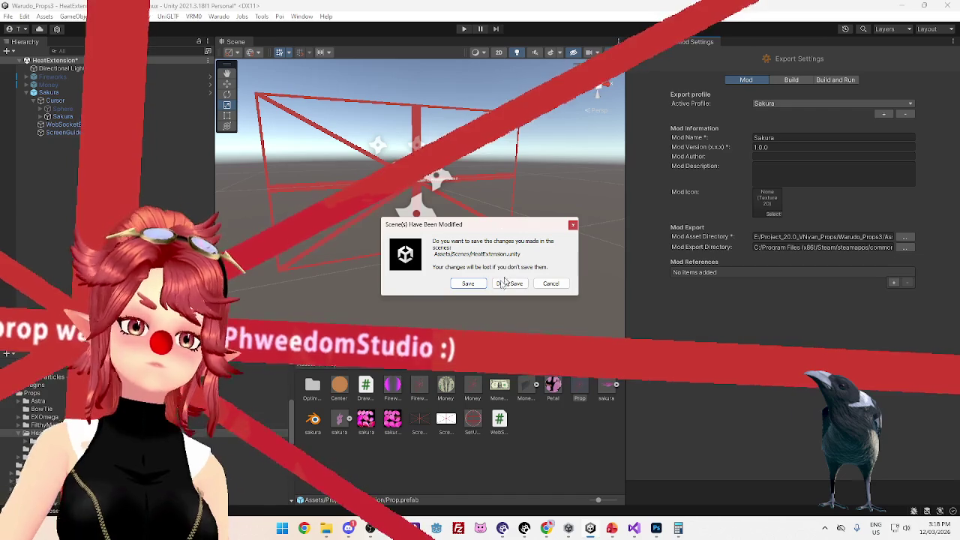
pyautogui.click(461, 282)
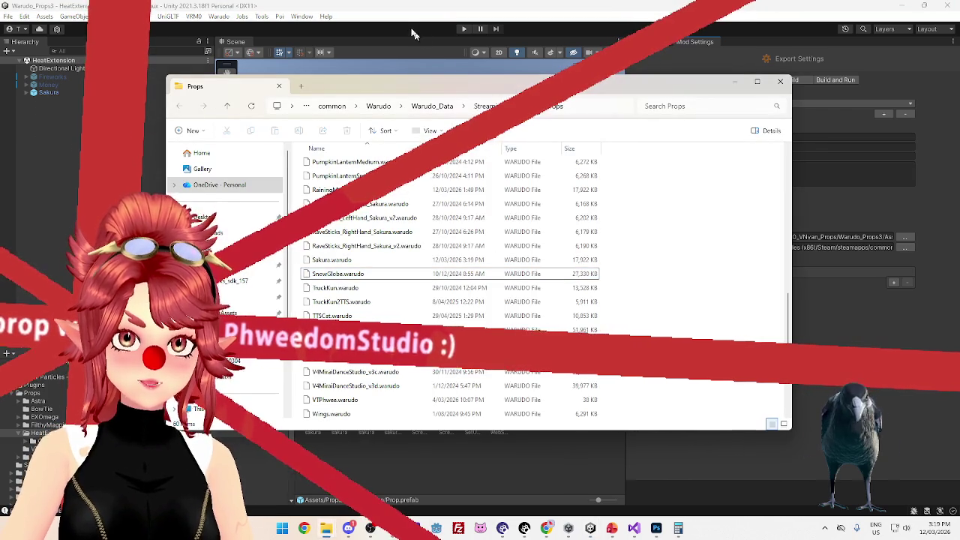
pyautogui.click(412, 34)
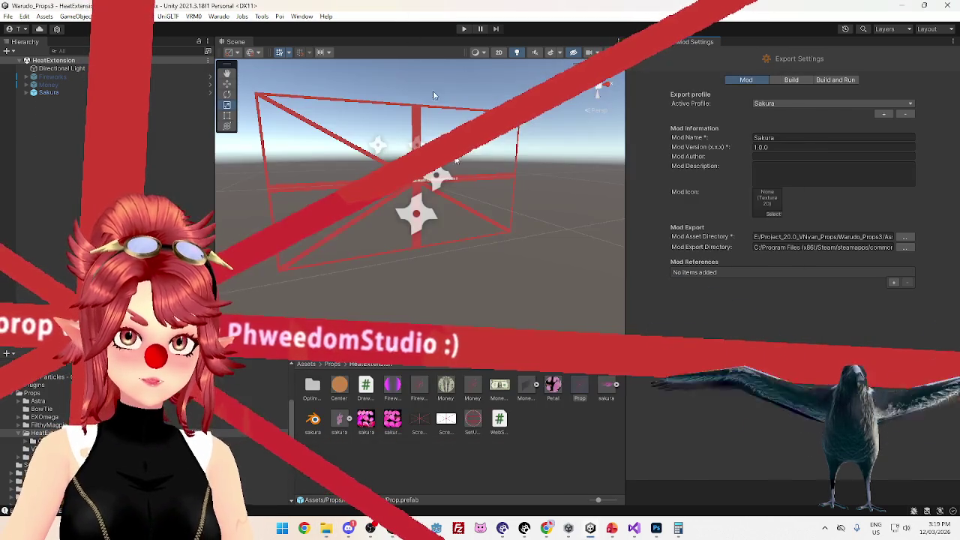
# Review the SakuraBehind prop in Warudo: source Sakura, scale 0.02, attached to RPGCam
pyautogui.click(546, 529)
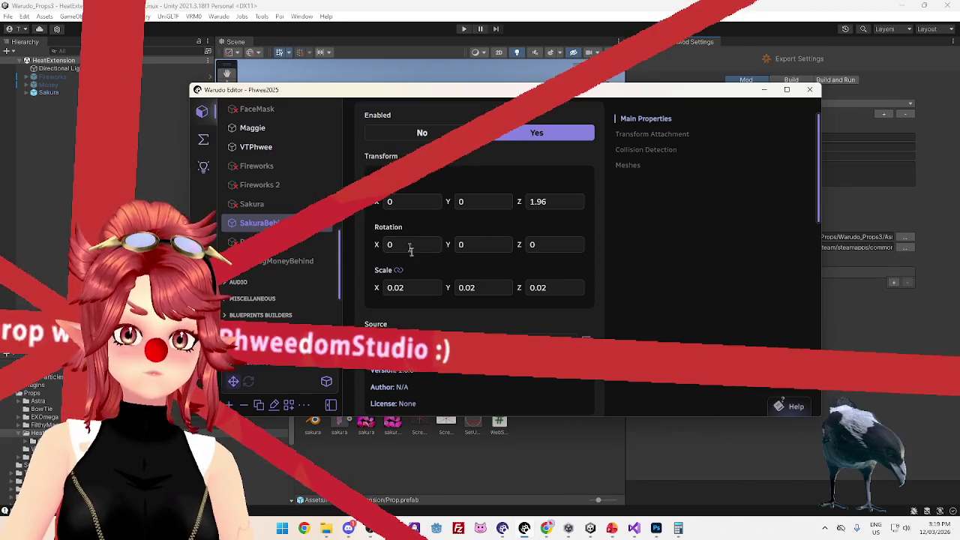
pyautogui.scroll(-3, 463, 311)
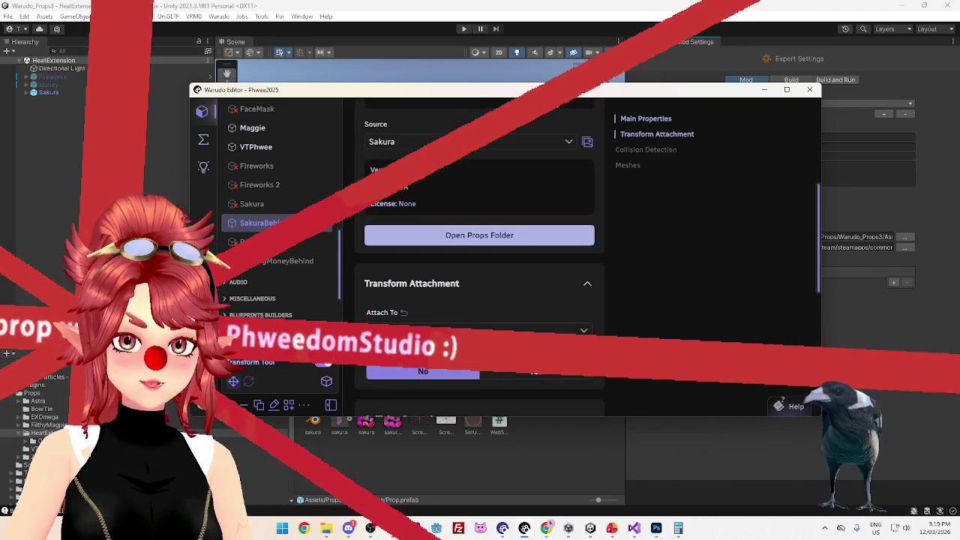
pyautogui.scroll(1, 453, 315)
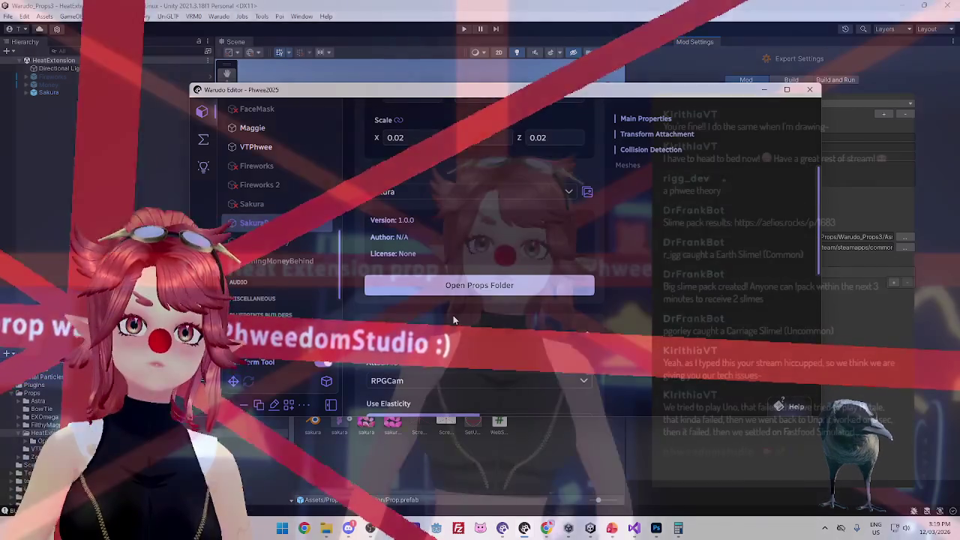